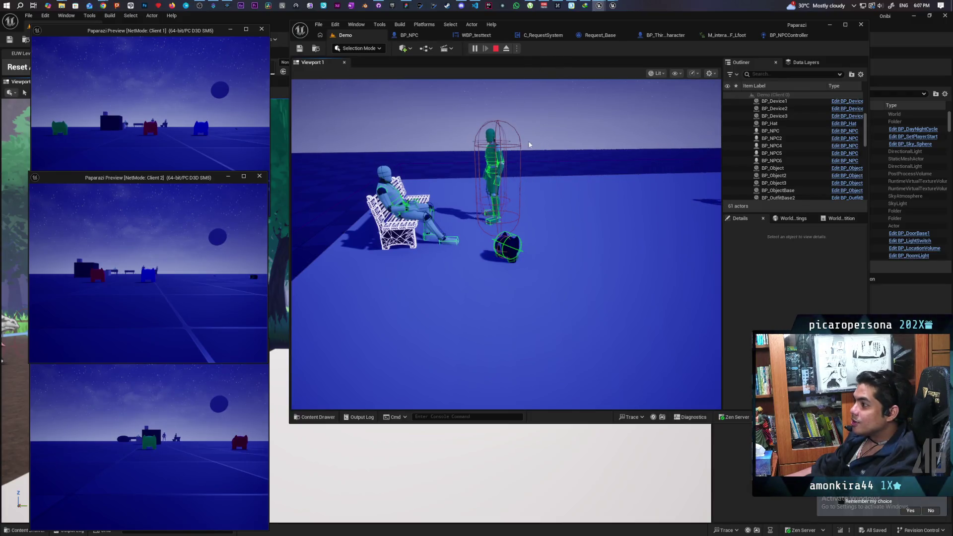
# Step: Take control of the running game view and get the player character up off the bench
pyautogui.click(514, 171)
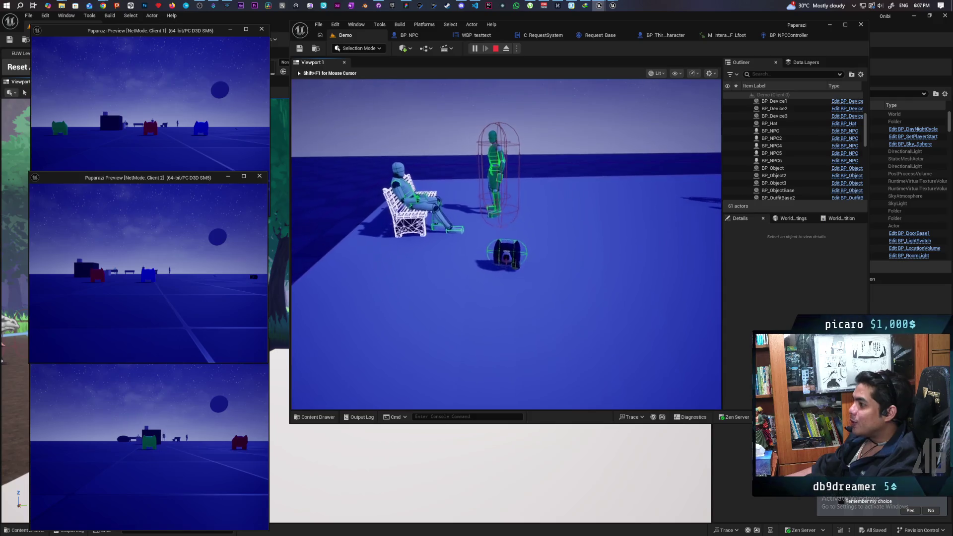
pyautogui.press('w')
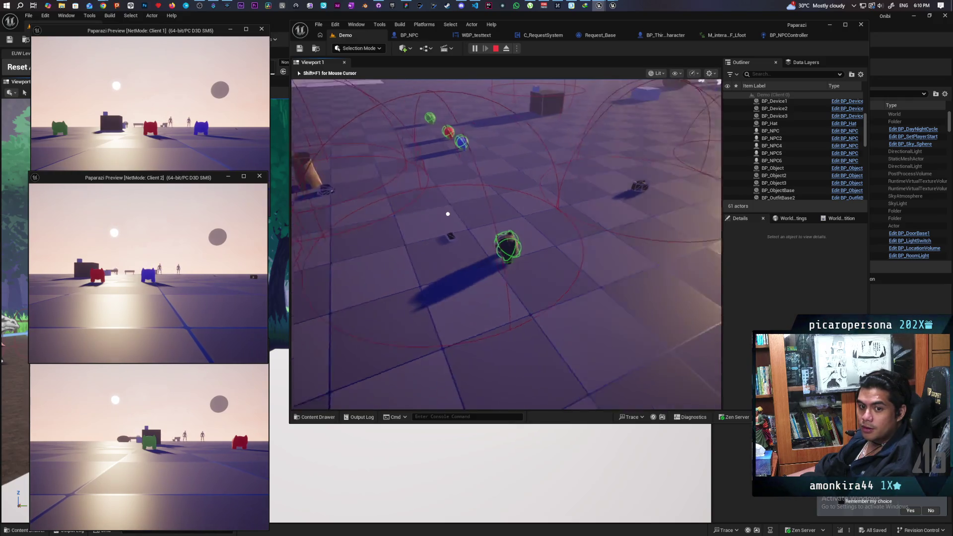
# Step: Walk the character beside the camera prop and grab it with F
pyautogui.press('w')
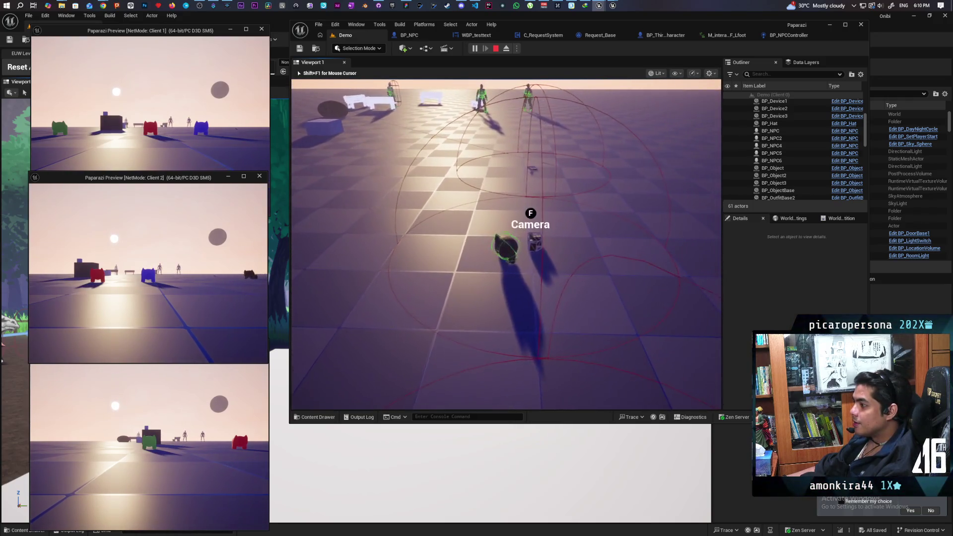
pyautogui.press('w')
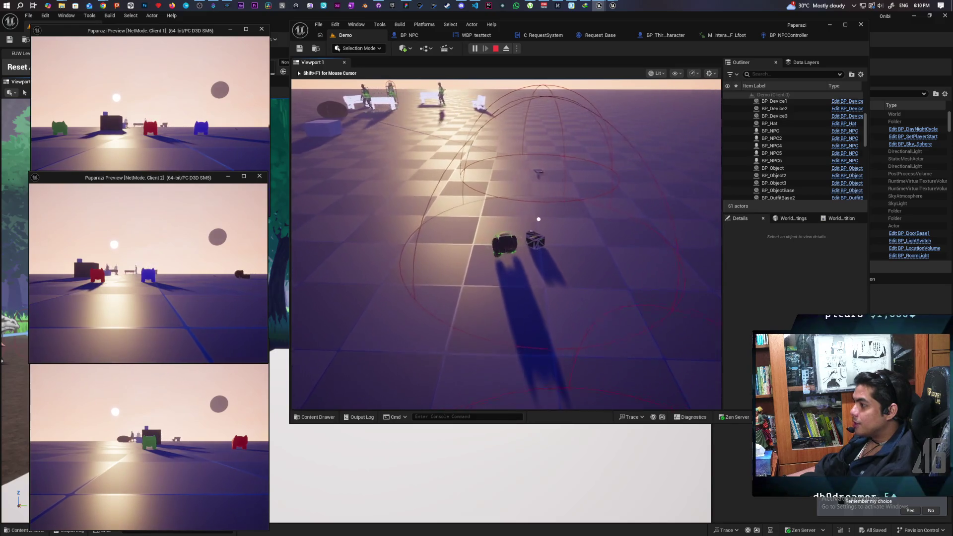
pyautogui.press('f')
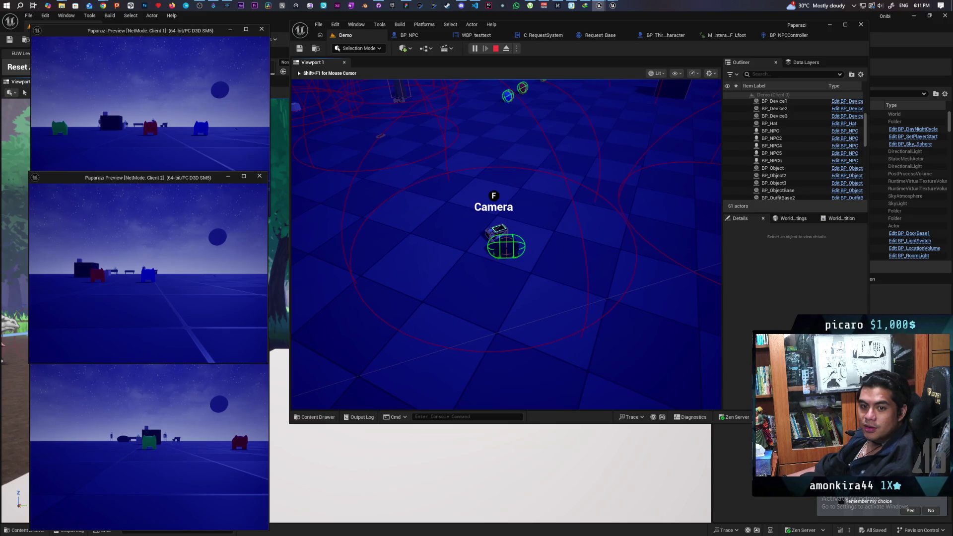
# Step: Walk across the floor to the camera prop, pick it up with F, then drop it beside the character
pyautogui.press('w')
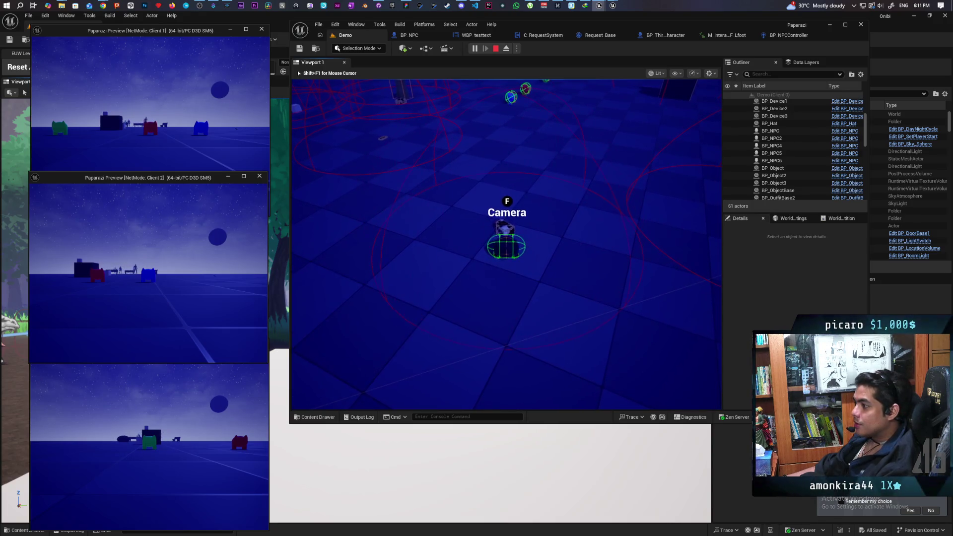
pyautogui.press('w')
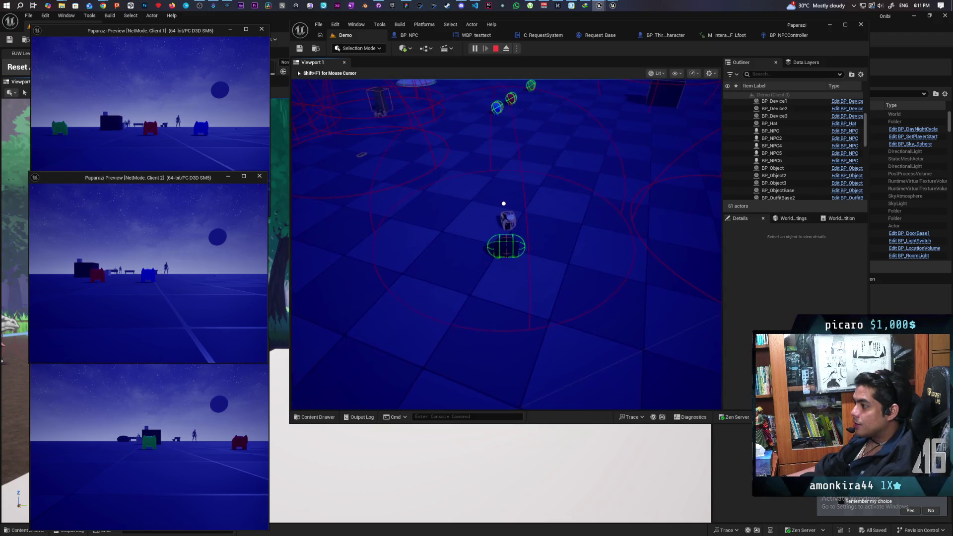
pyautogui.press('w')
pyautogui.press('f')
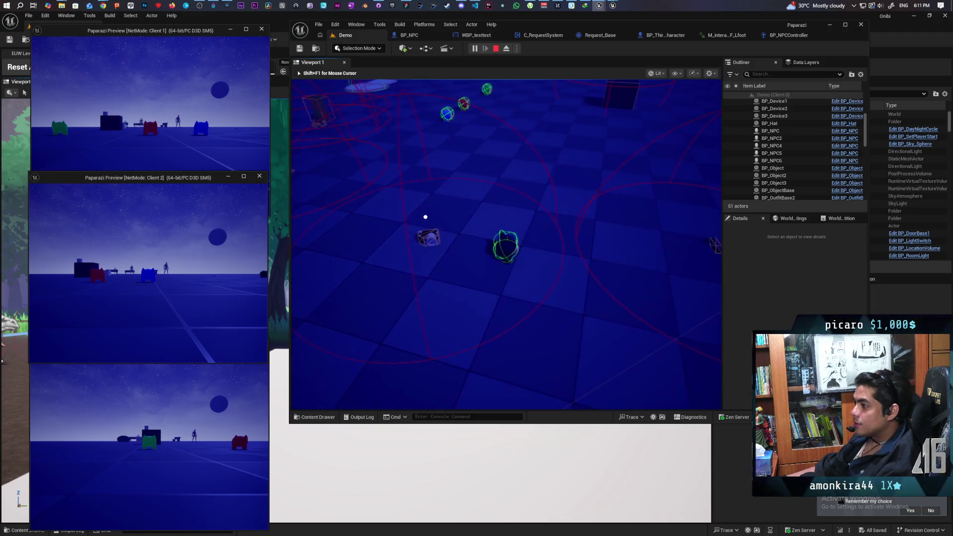
pyautogui.press('f')
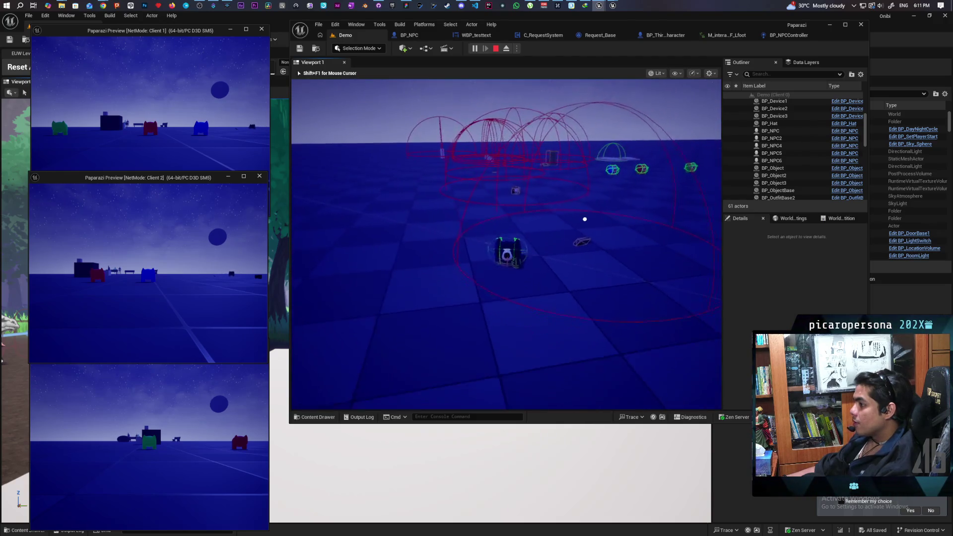
# Step: Walk toward the red wireframe cylinders, green spheres and dome
pyautogui.press('w')
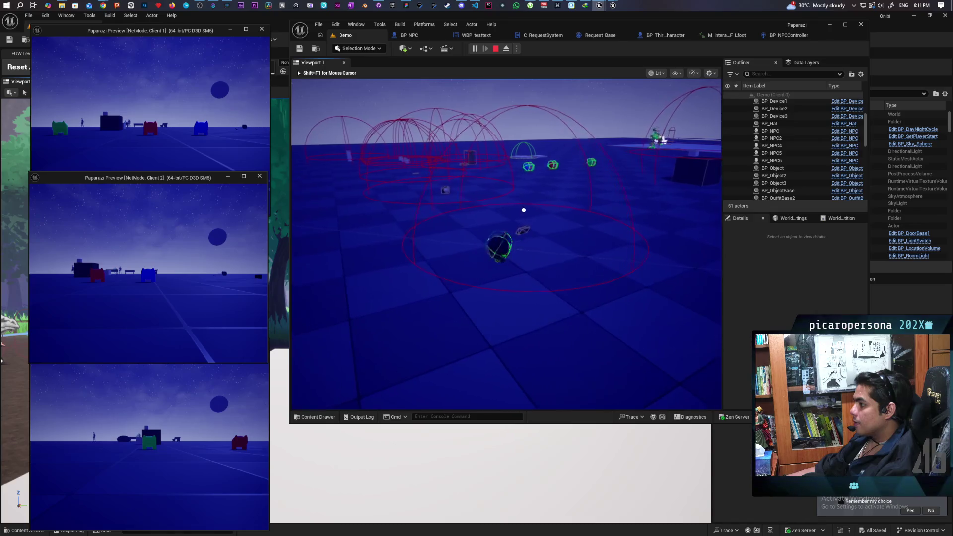
pyautogui.press('w')
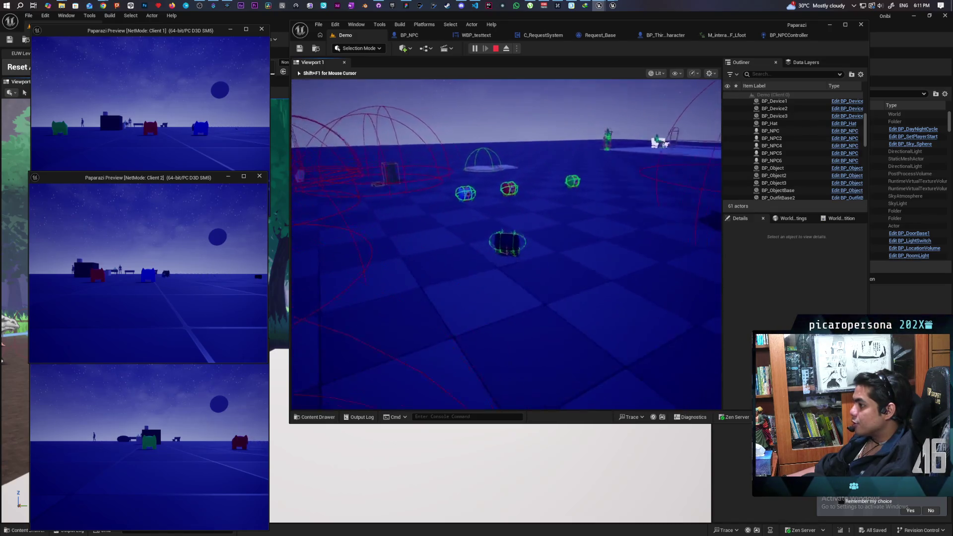
pyautogui.press('w')
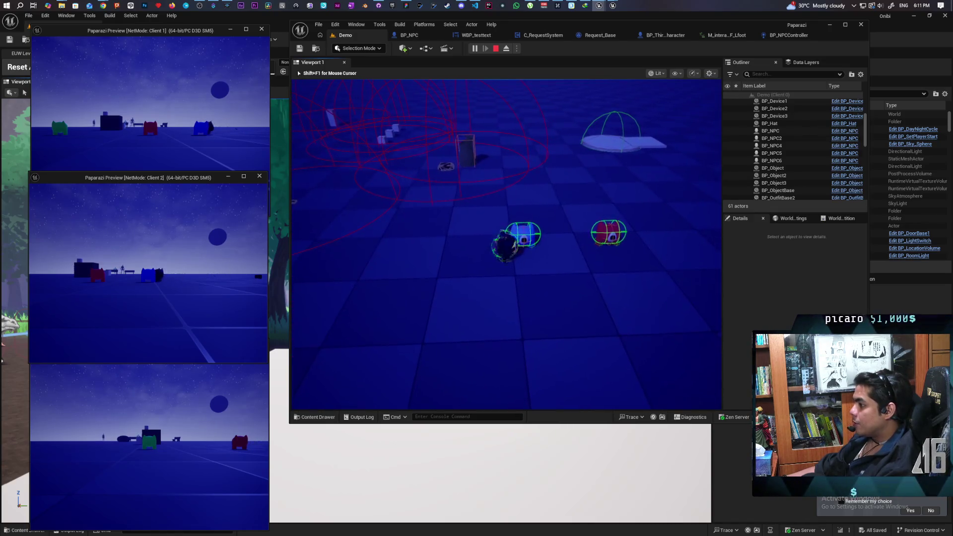
pyautogui.press('w')
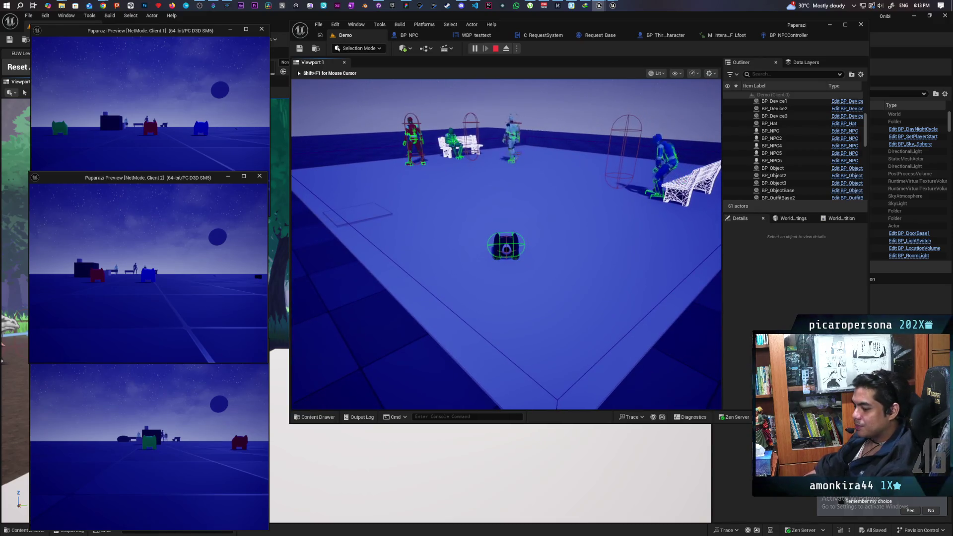
# Step: Rerun 'show Collision' in the console to hide outlines, then walk to the seated mannequin's bench
pyautogui.press('`')
pyautogui.press('Up')
pyautogui.press('Return')
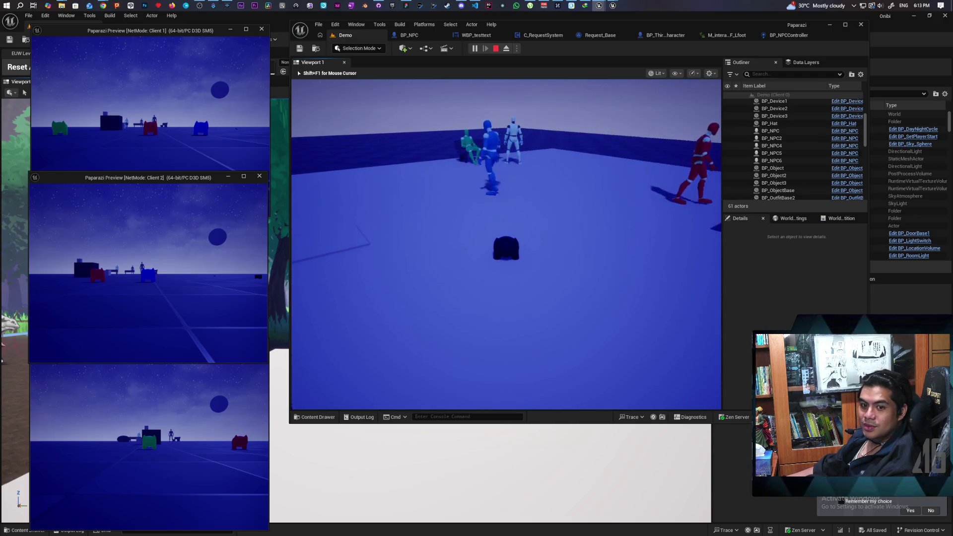
pyautogui.press('w')
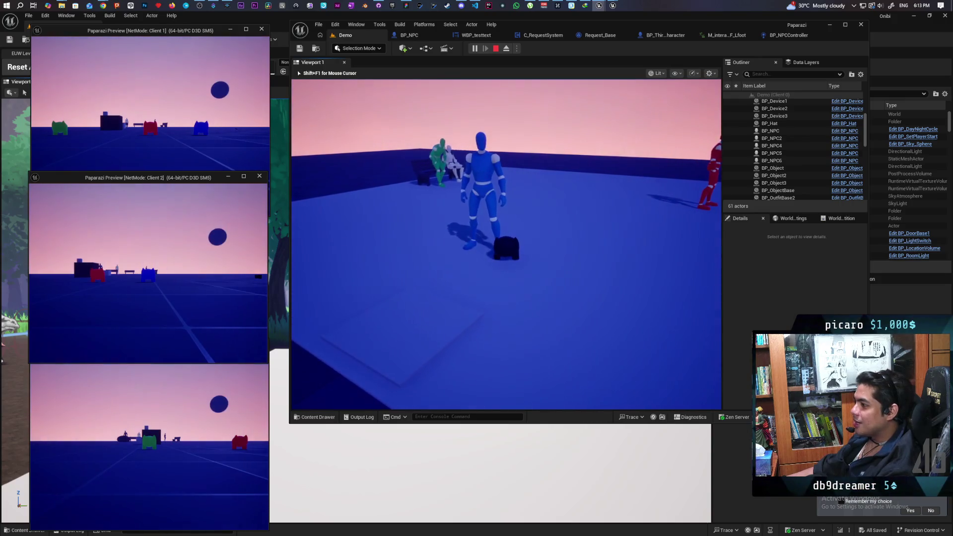
pyautogui.press('w')
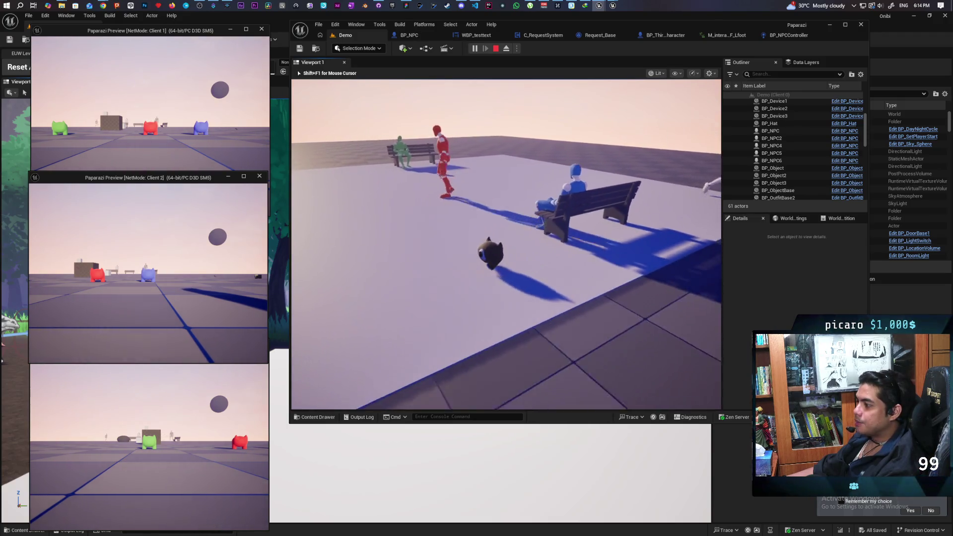
# Step: Walk the cat away from the bench, around the platform, back onto the grid floor toward the red figure
pyautogui.press('w')
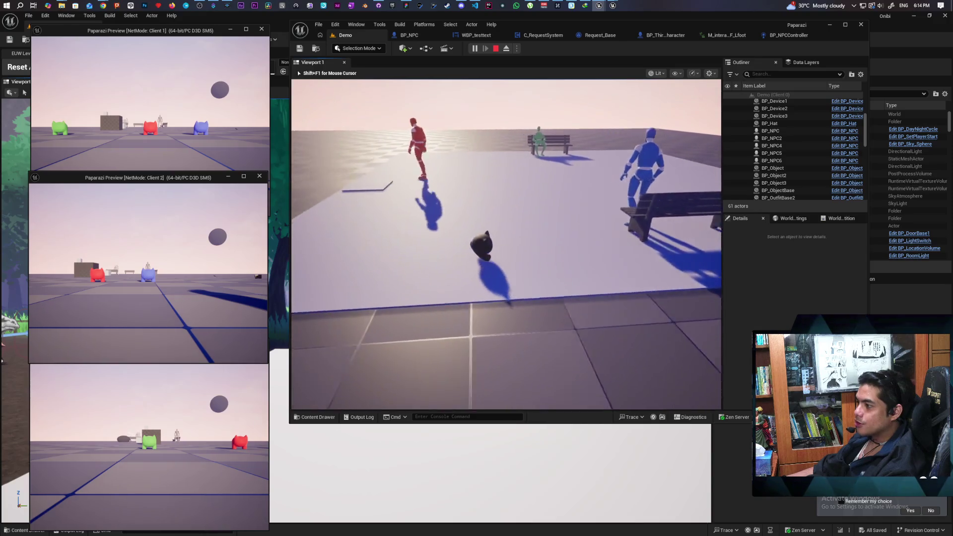
pyautogui.press('w')
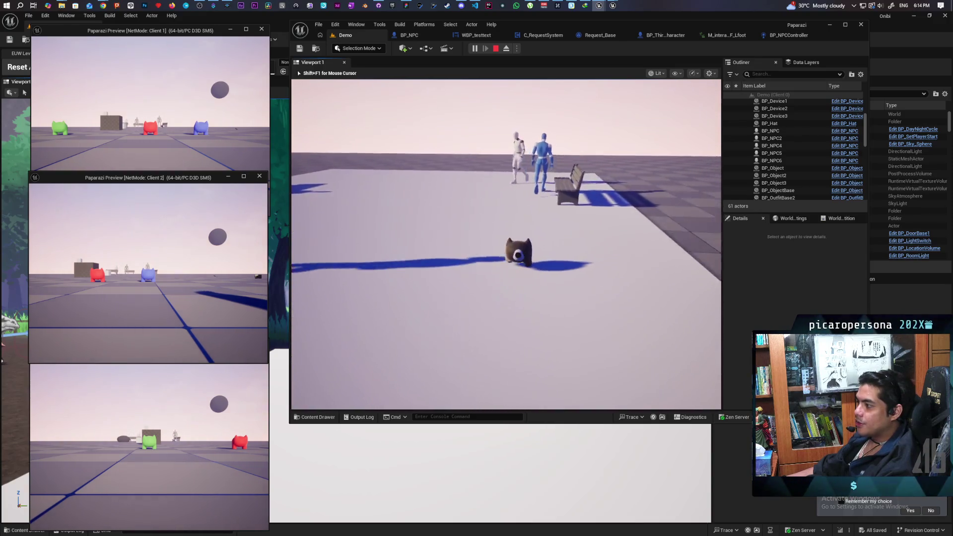
pyautogui.press('w')
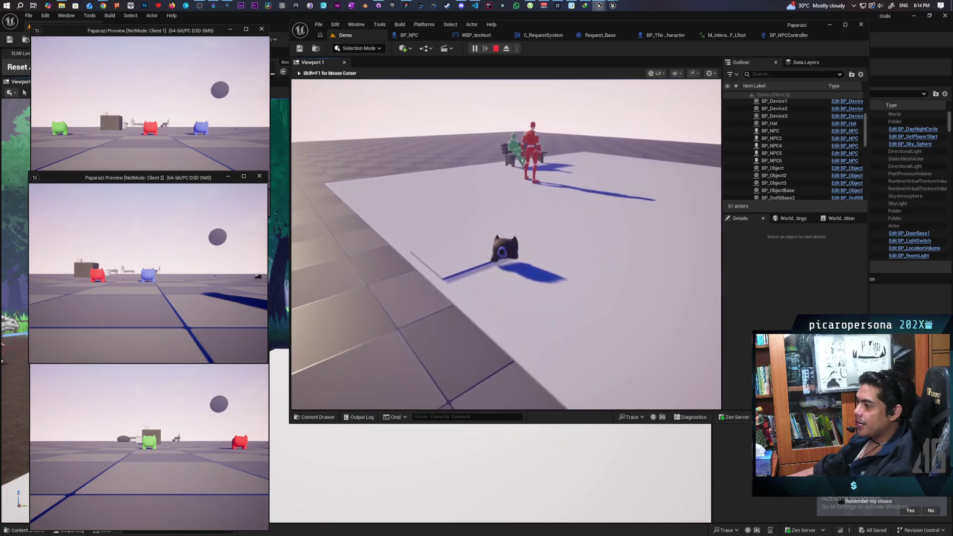
pyautogui.press('w')
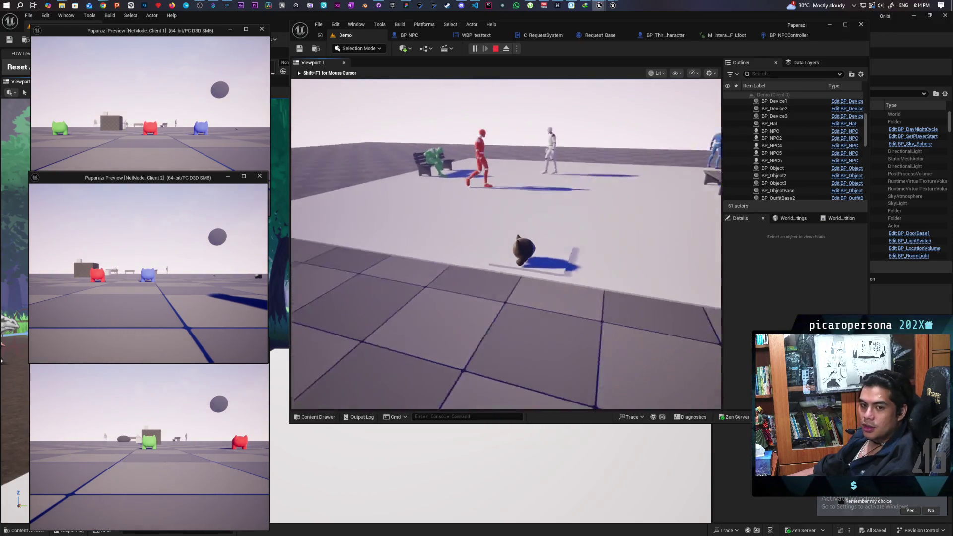
pyautogui.press('s')
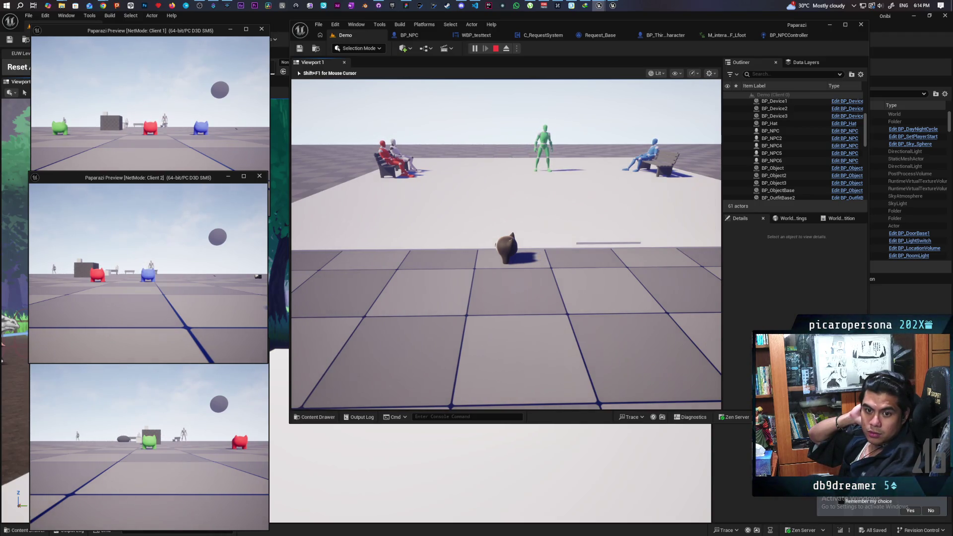
pyautogui.press('w')
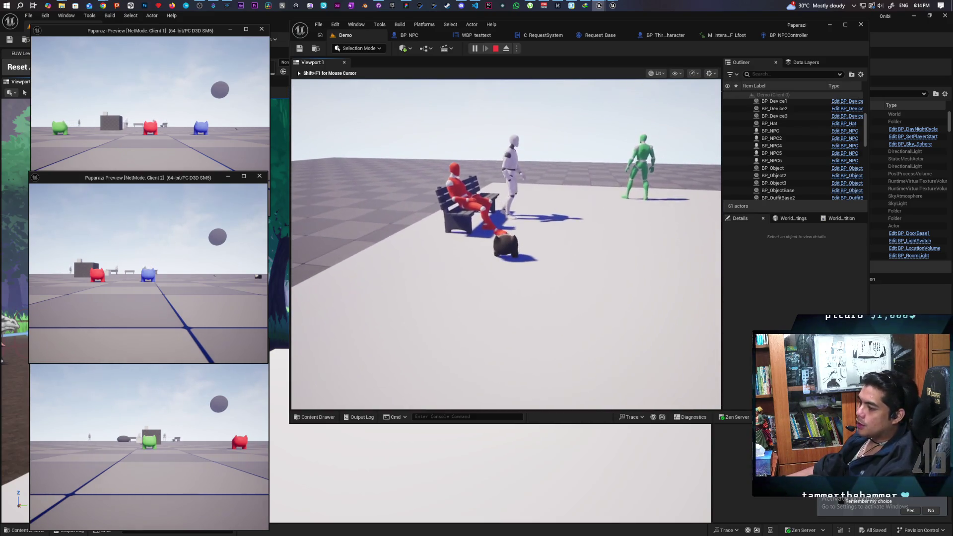
# Step: Run 'show collision' in the console, then walk away and back toward the green NPC's bench
pyautogui.press('`')
pyautogui.write('show collision')
pyautogui.press('Return')
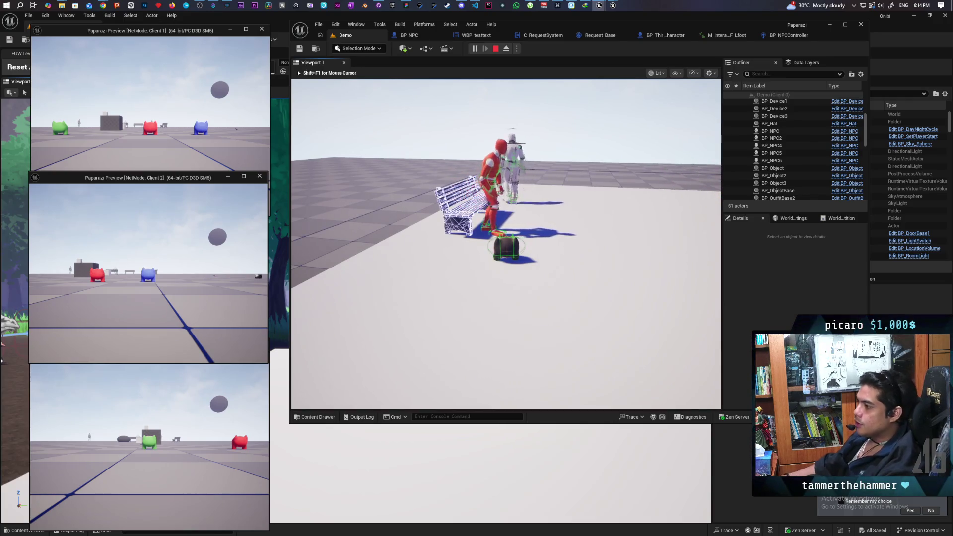
pyautogui.press('w')
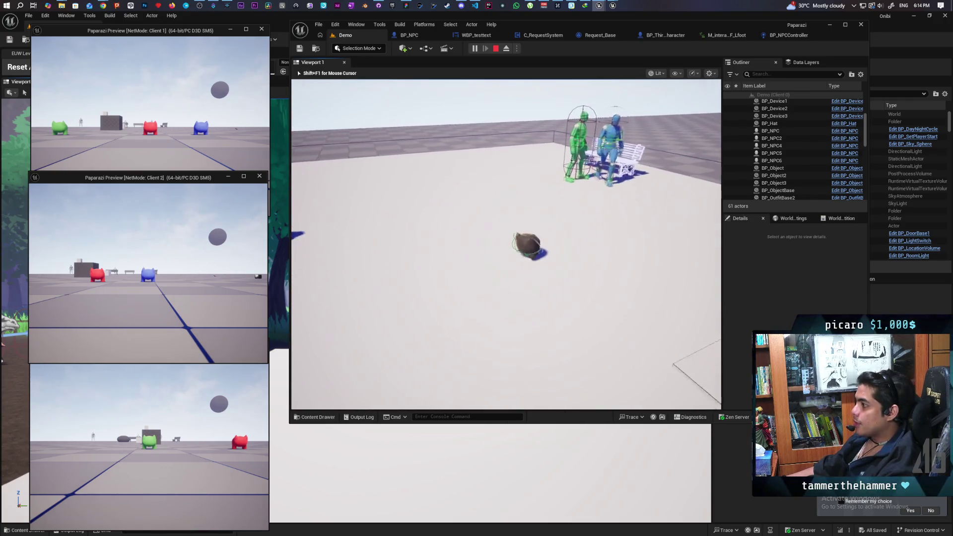
pyautogui.press('w')
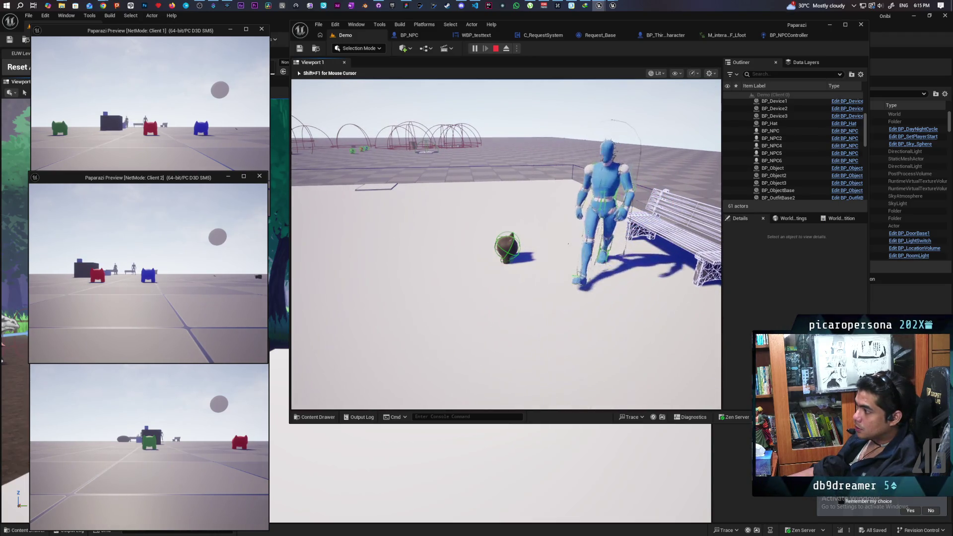
# Step: Move the raccoon up beside the bench, over to the NPCs, then away again
pyautogui.press('w')
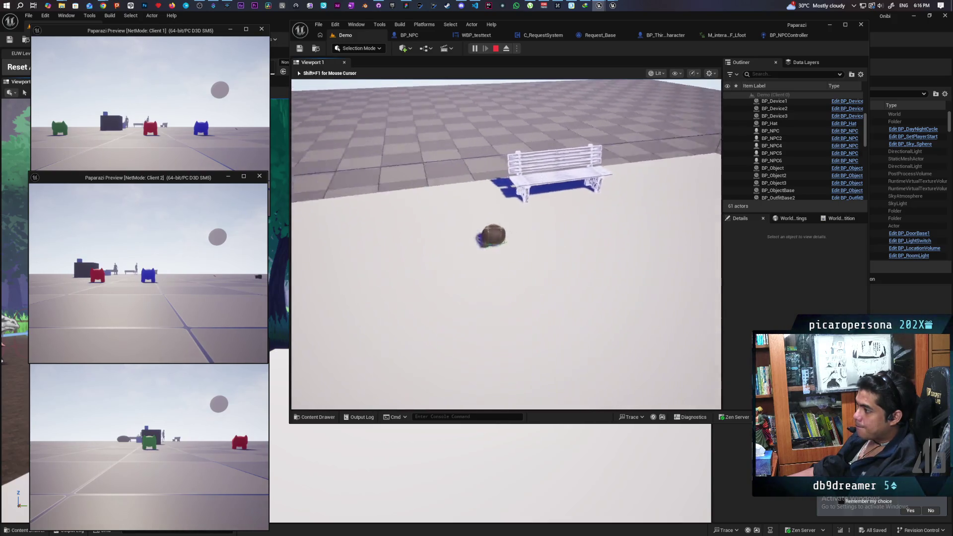
pyautogui.press('w')
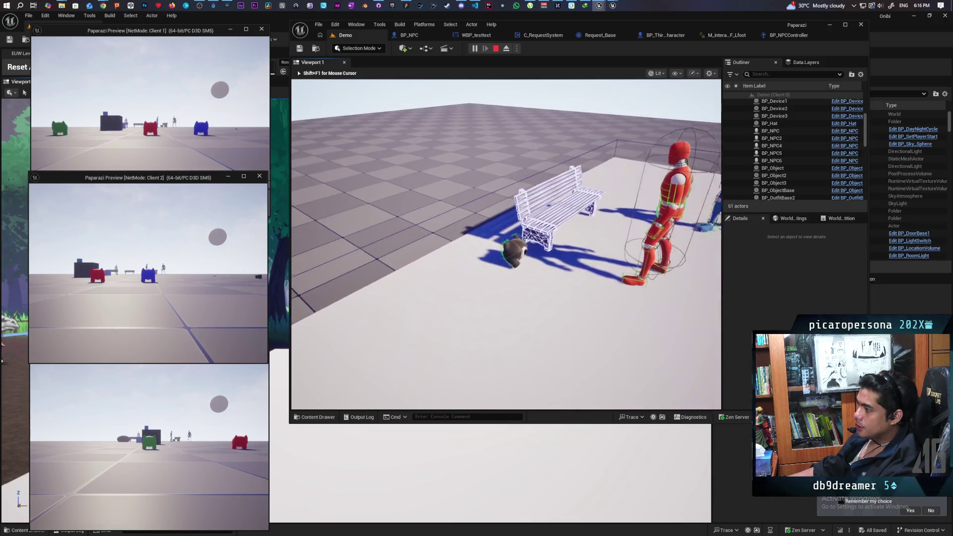
pyautogui.press('w')
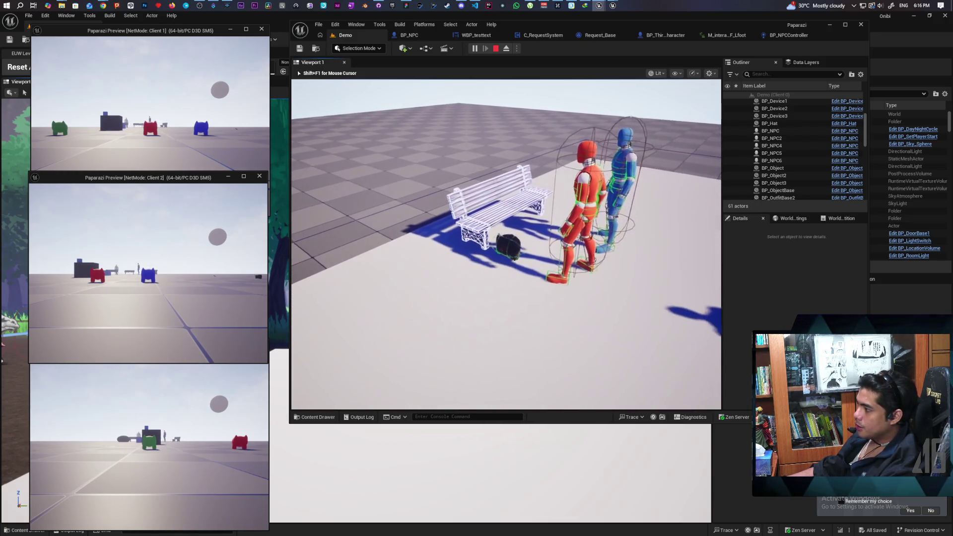
pyautogui.press('s')
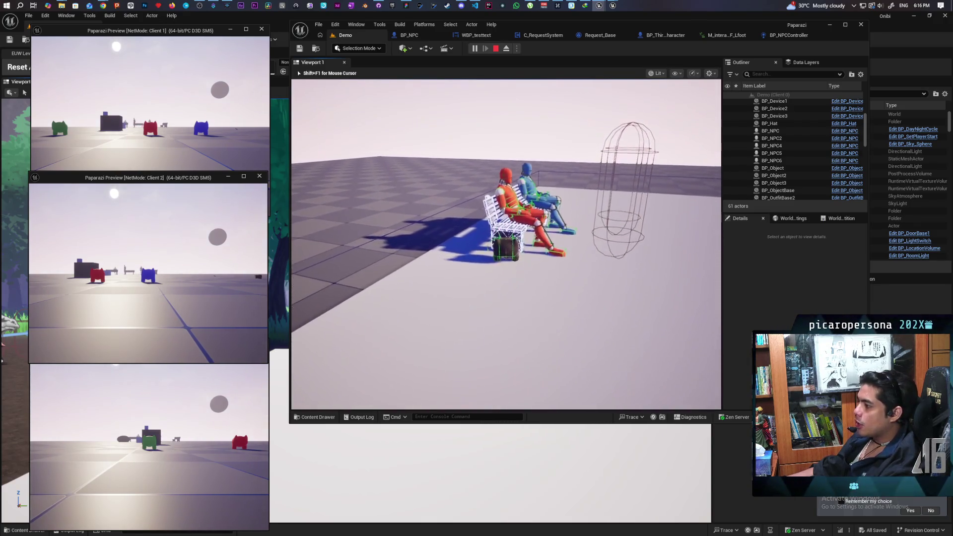
# Step: Walk the black pawn past the bench, off the platform to the coloured objects, and pick up the red body piece
pyautogui.press('w')
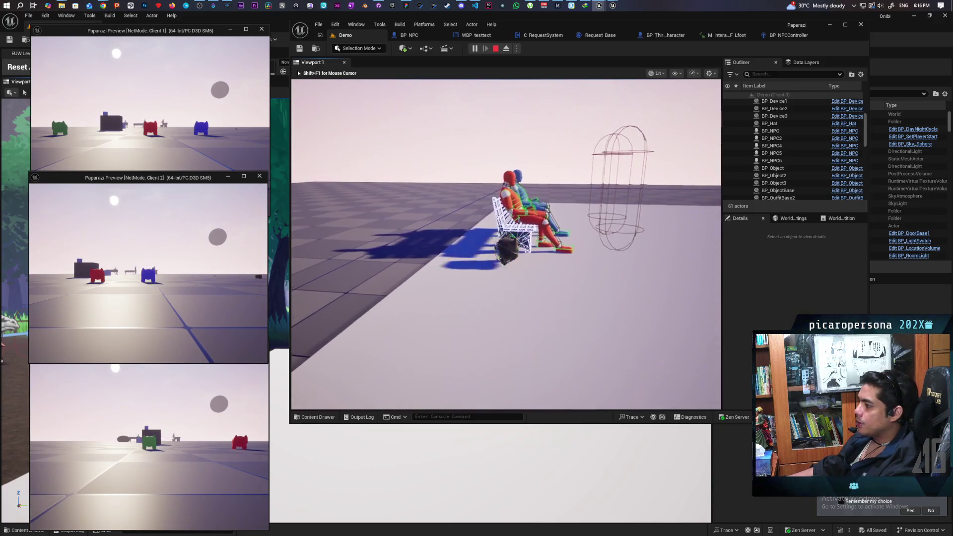
pyautogui.press('d')
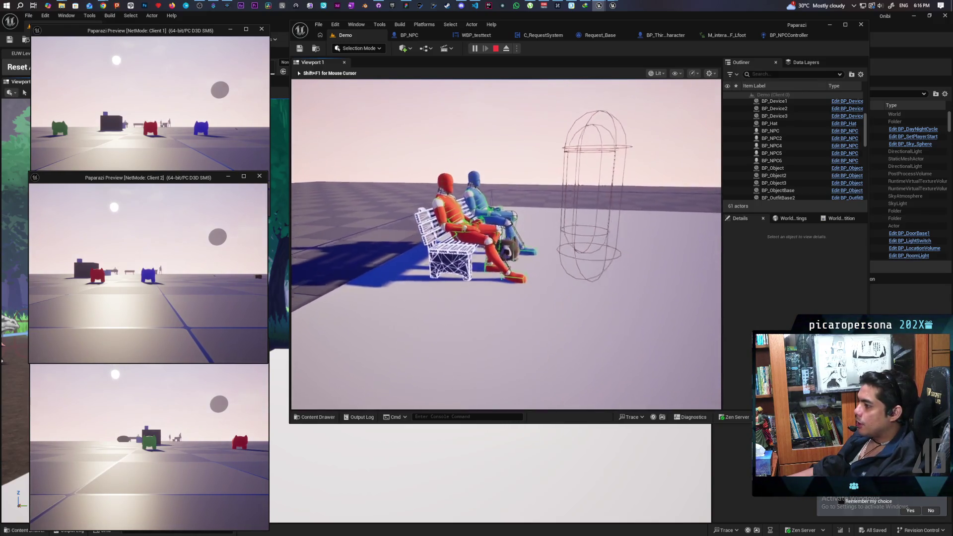
pyautogui.press('w')
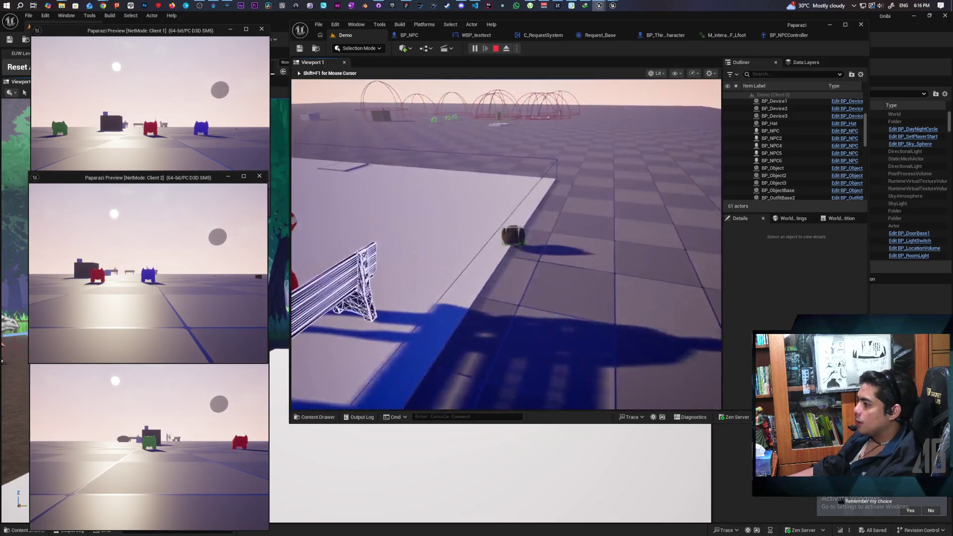
pyautogui.press('w')
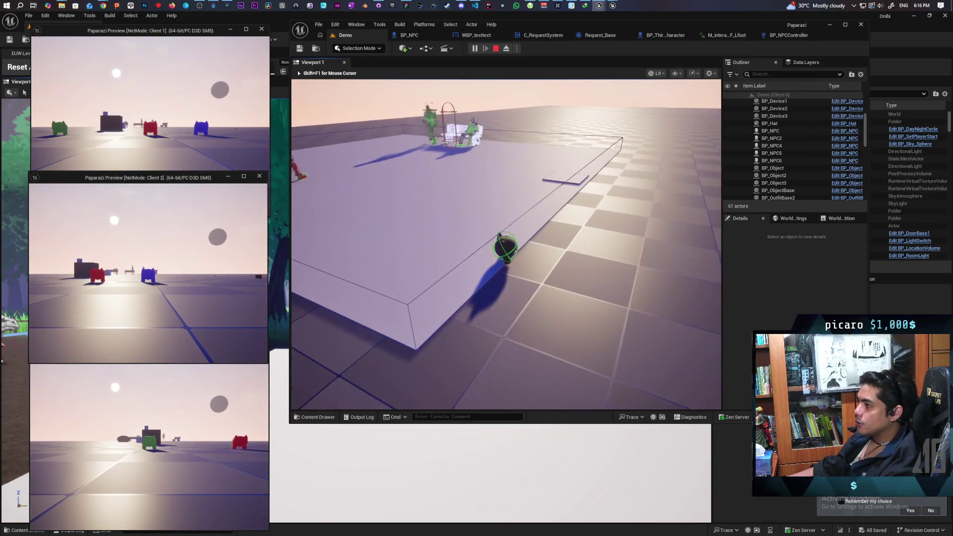
pyautogui.press('w')
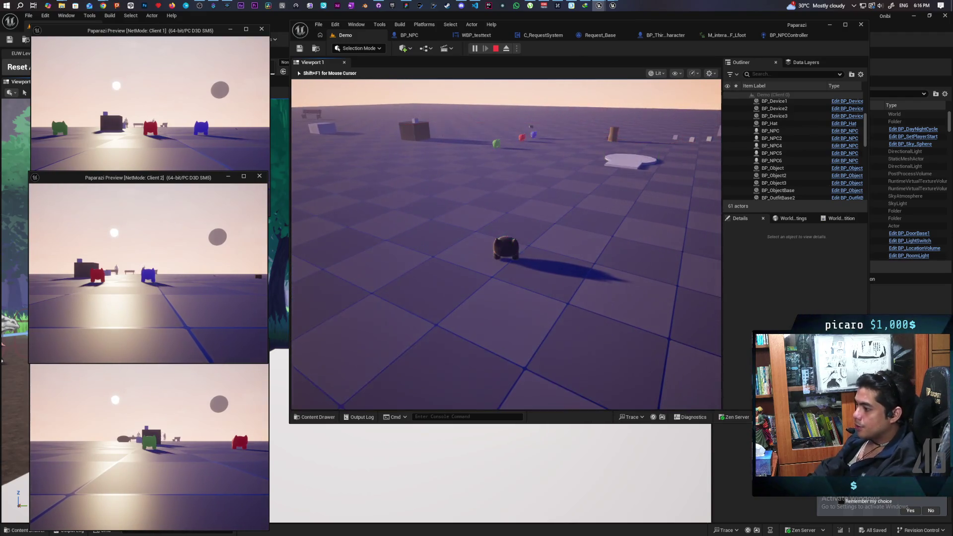
pyautogui.press('w')
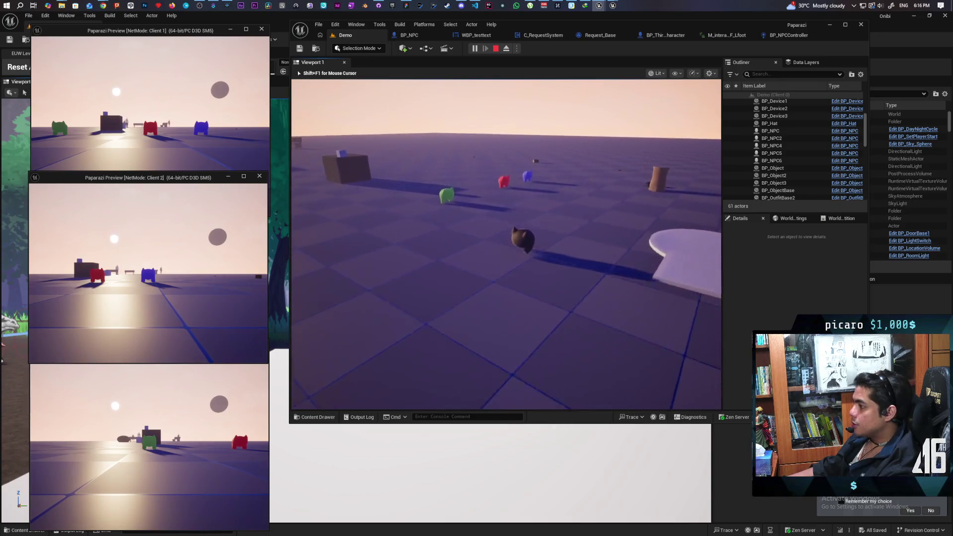
pyautogui.press('e')
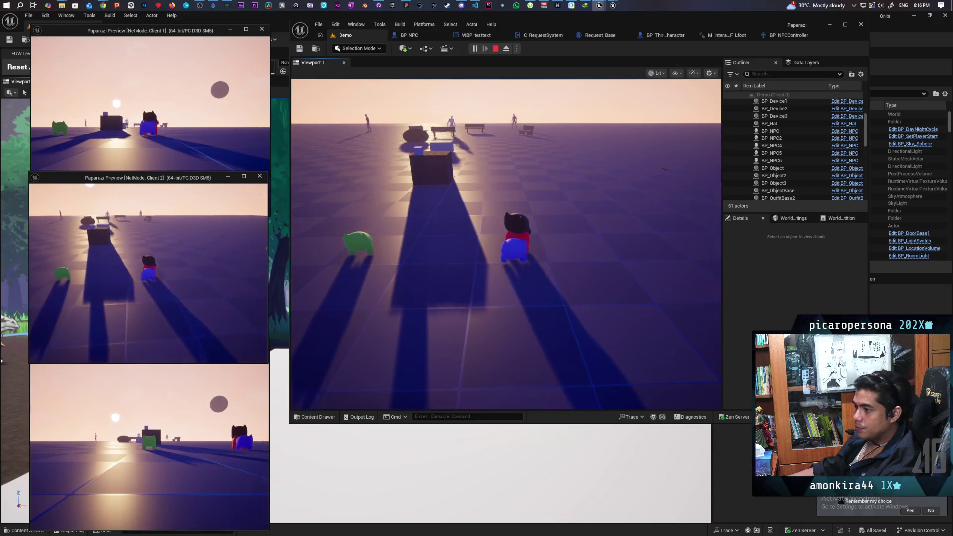
# Step: Pick up the blue hat and green piece, switching client windows back to the Paparazi editor's game view
pyautogui.press('e')
pyautogui.hotkey('alt', 'Tab')
pyautogui.hotkey('alt', 'Tab')
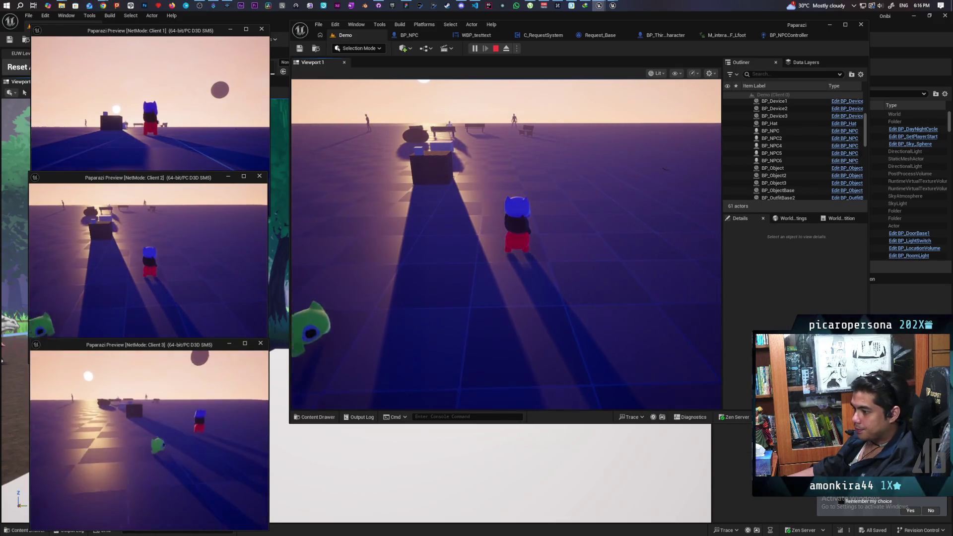
pyautogui.press('e')
pyautogui.hotkey('alt', 'Tab')
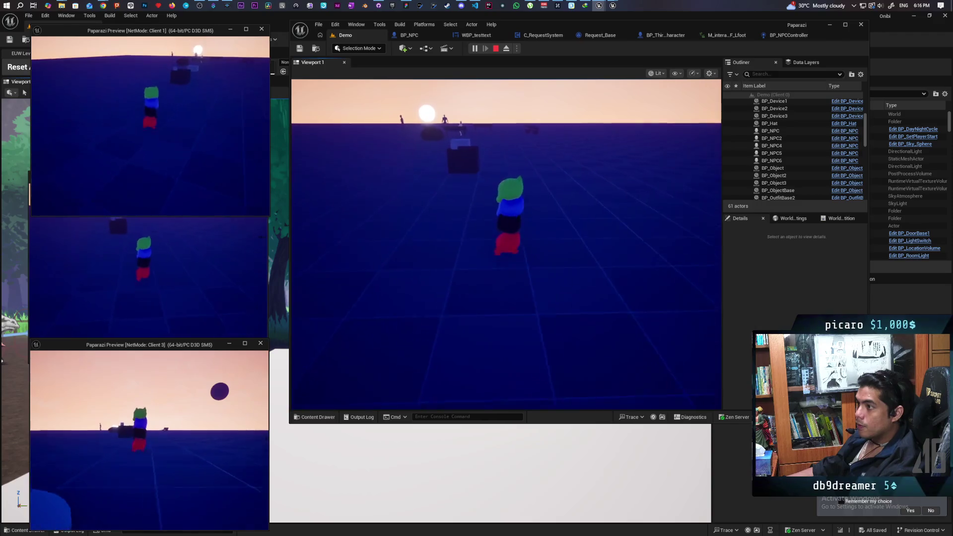
pyautogui.click(506, 243)
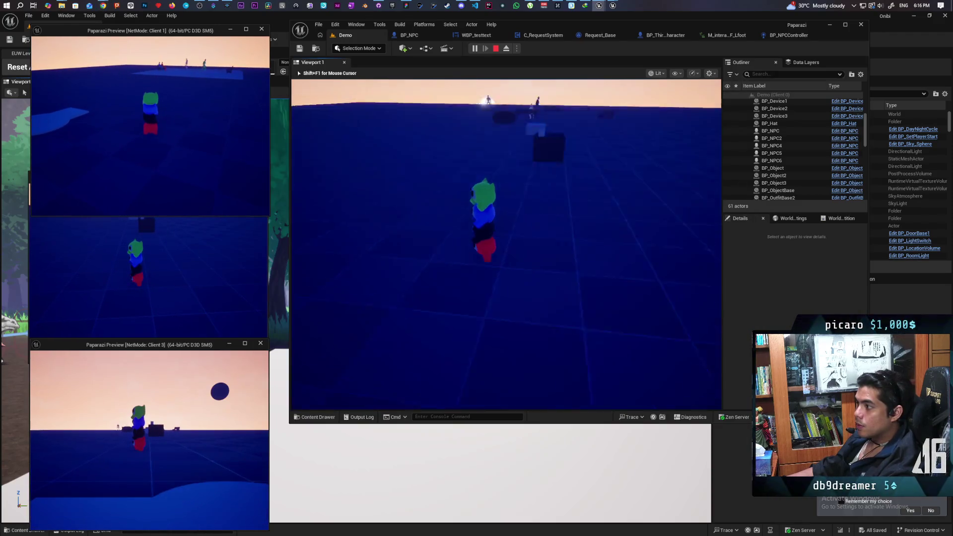
# Step: Walk the stacked character onto the NPC platform over the bench, then stop the game session
pyautogui.press('w')
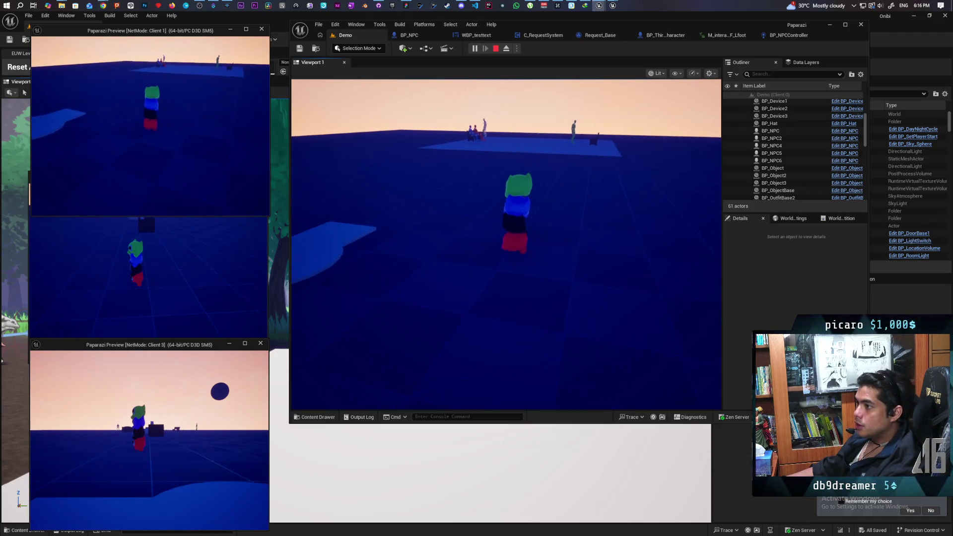
pyautogui.press('w')
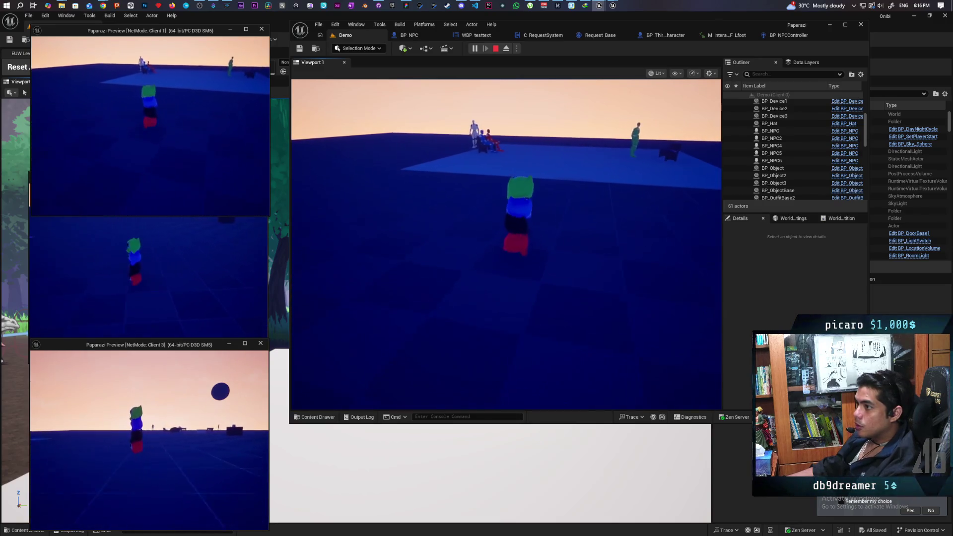
pyautogui.press('w')
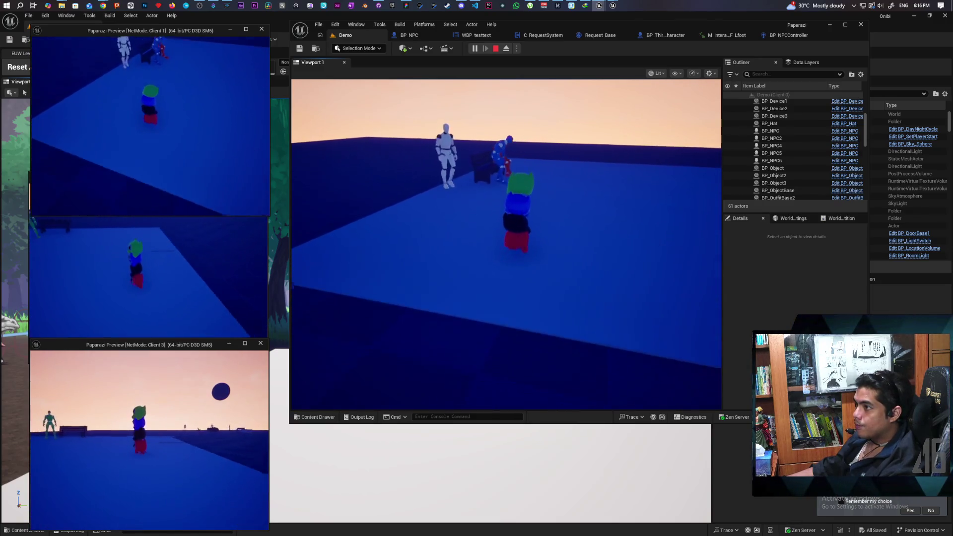
pyautogui.press('w')
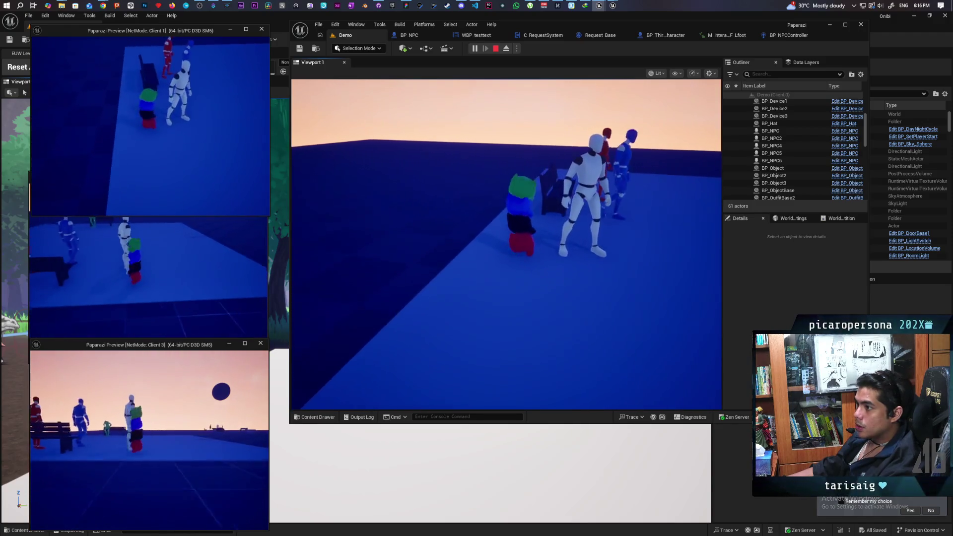
pyautogui.press('a')
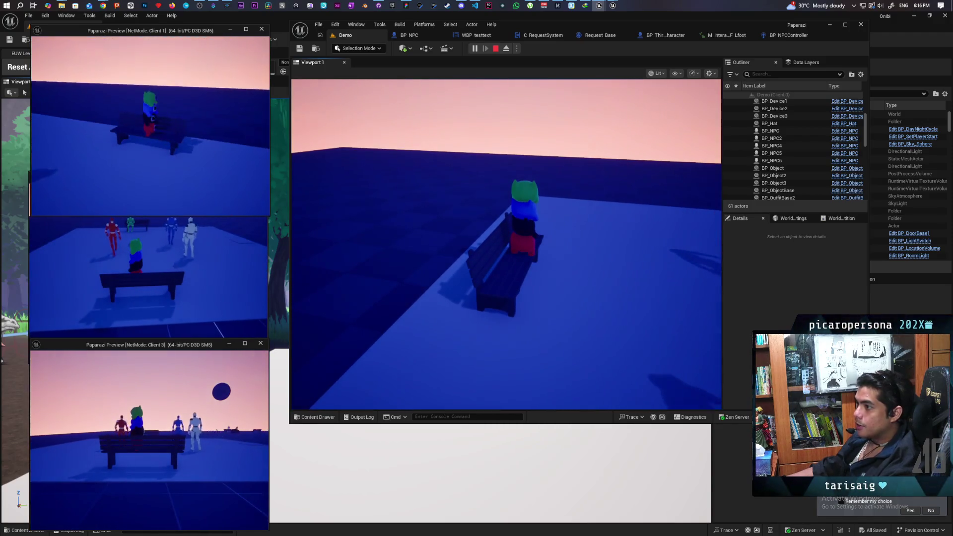
pyautogui.press('a')
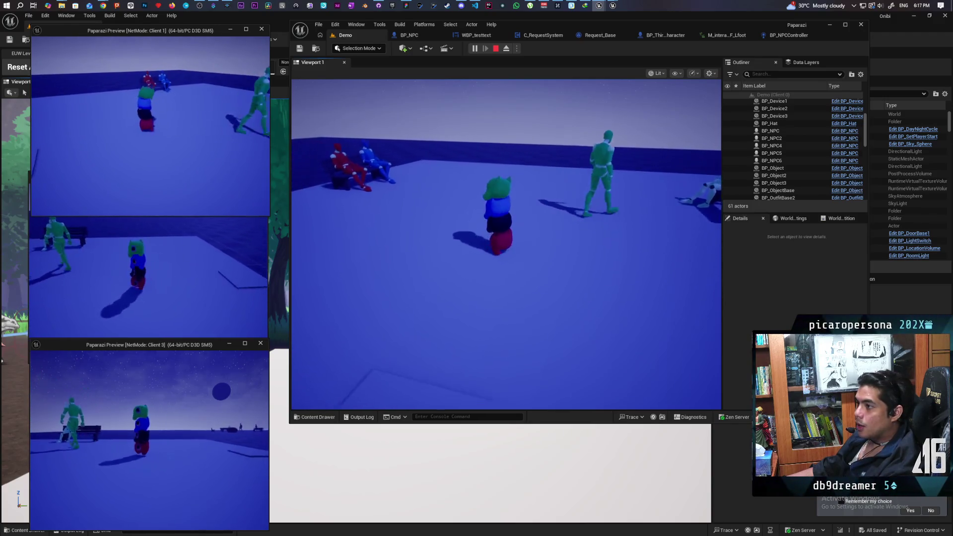
pyautogui.press('Escape')
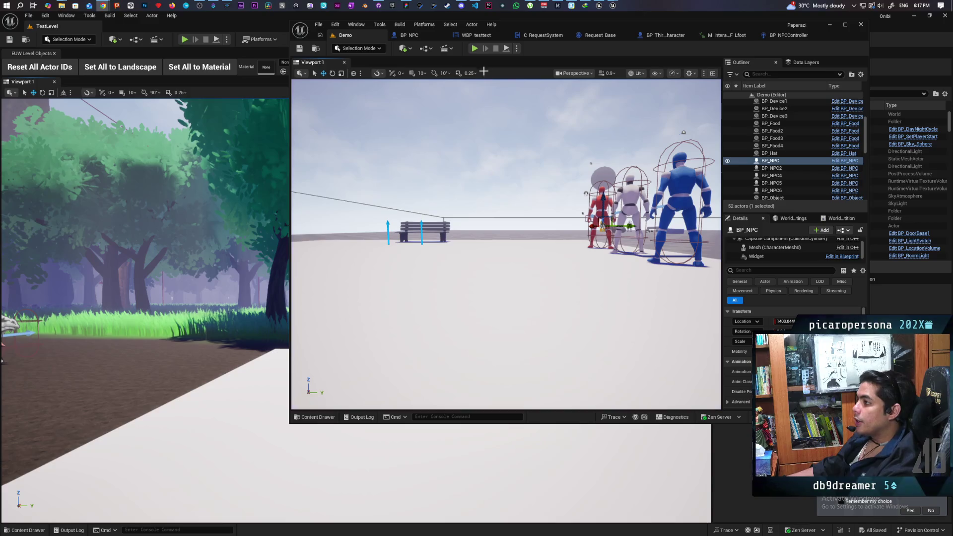
# Step: Start a new multiplayer session with Alt+P and walk the brown character past the blue cubes and stump
pyautogui.hotkey('alt', 'p')
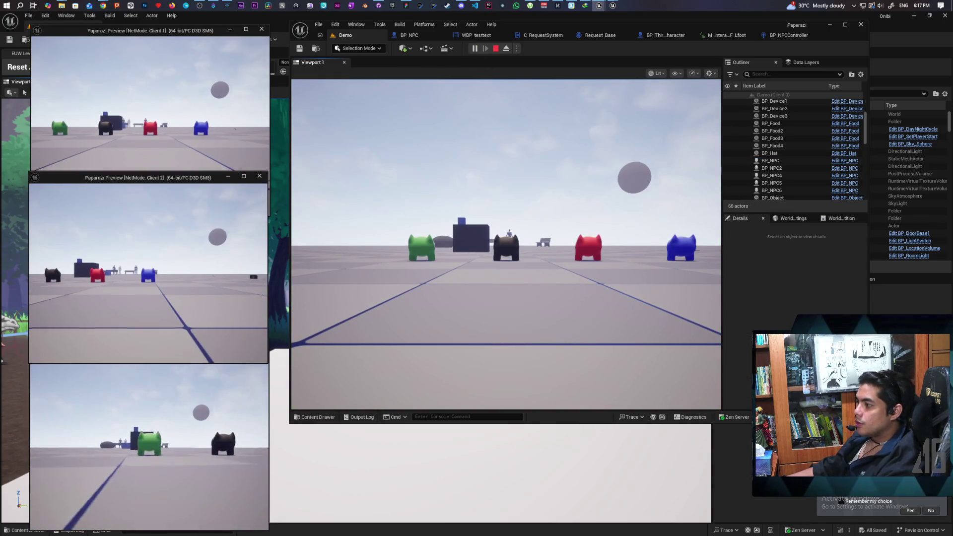
pyautogui.press('w')
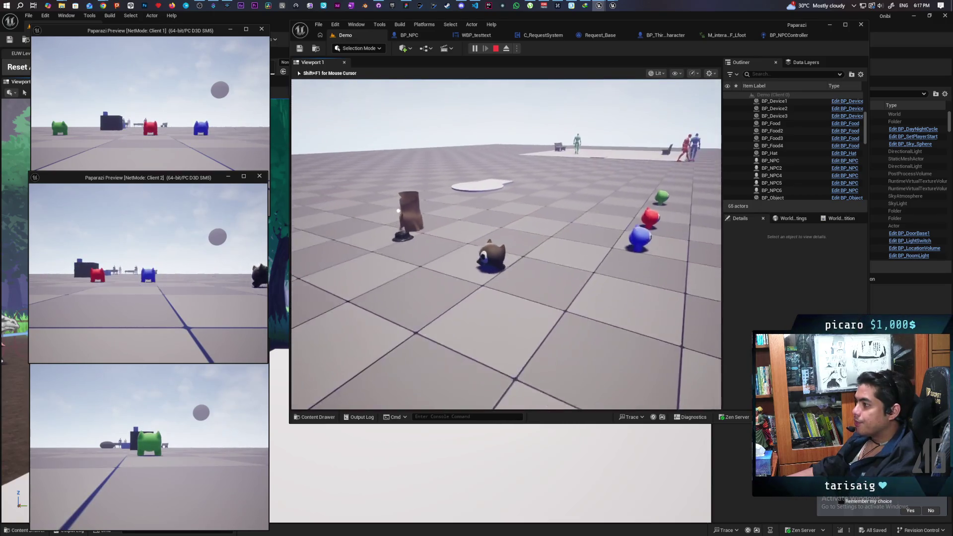
pyautogui.press('w')
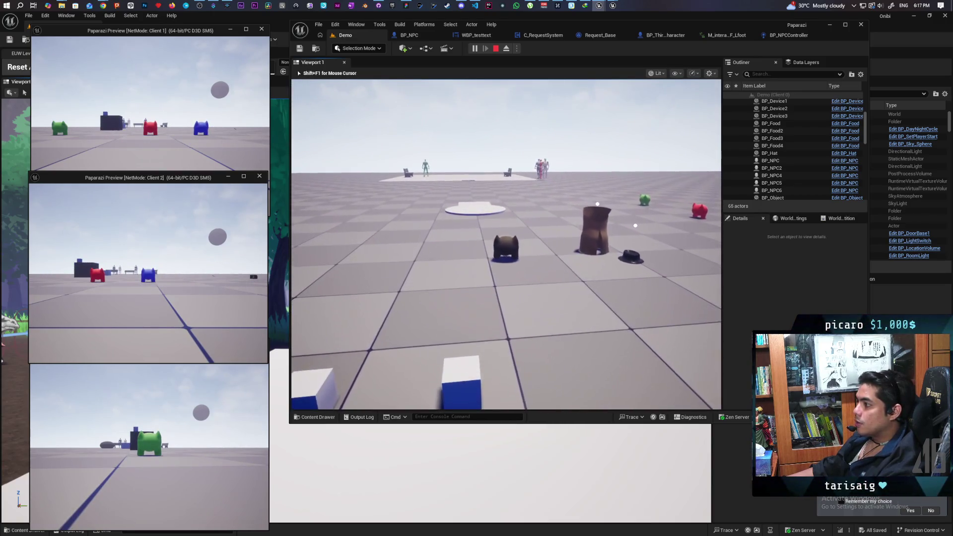
pyautogui.press('w')
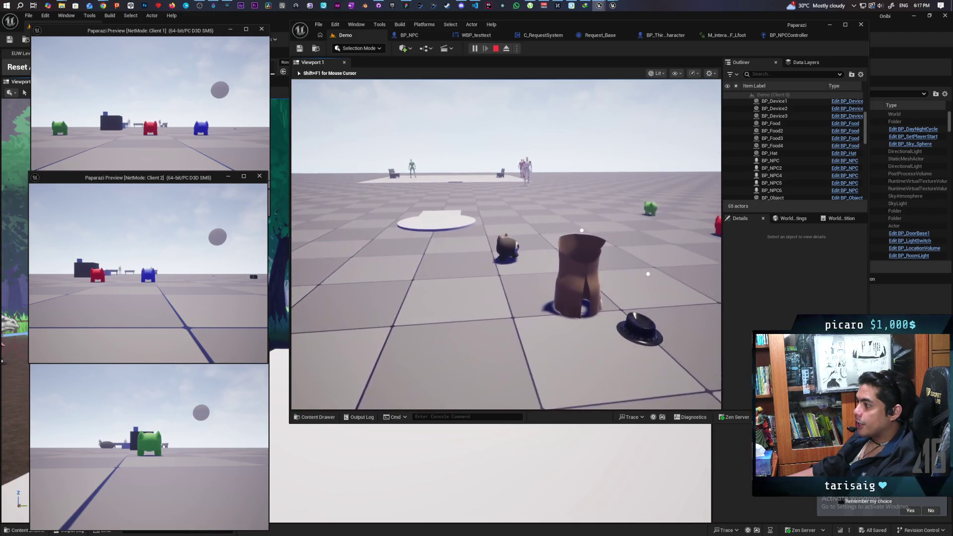
pyautogui.press('w')
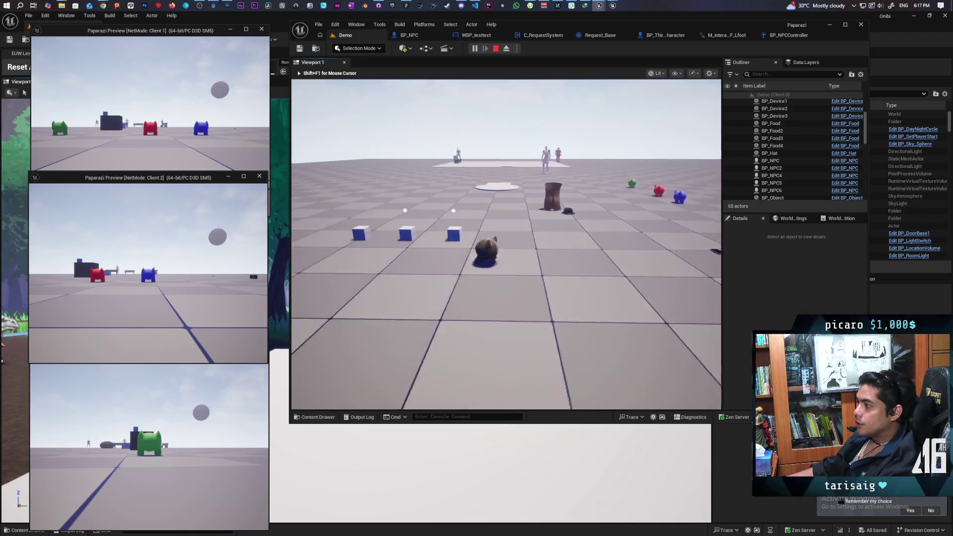
# Step: Approach the NPC platform to hear "First week i need food", then walk off toward the white spheres
pyautogui.press('w')
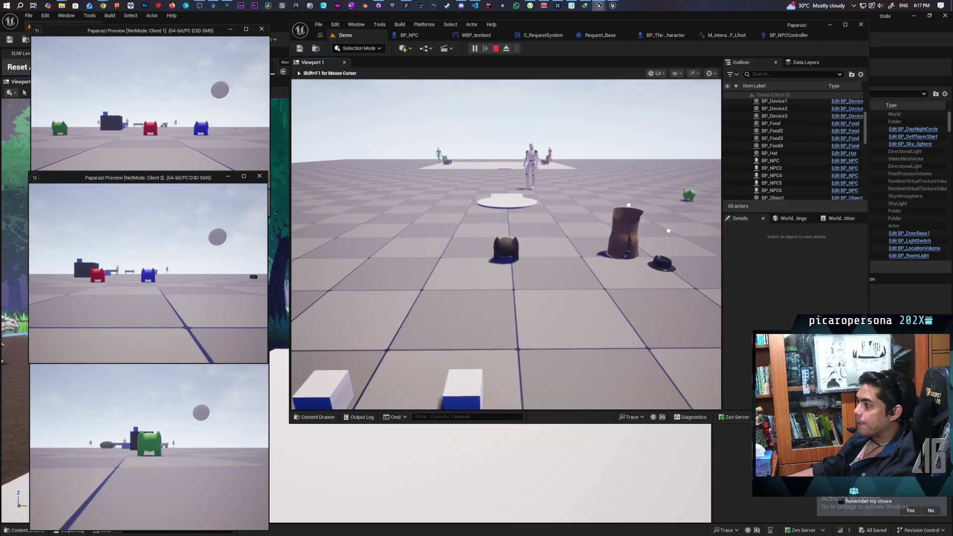
pyautogui.press('w')
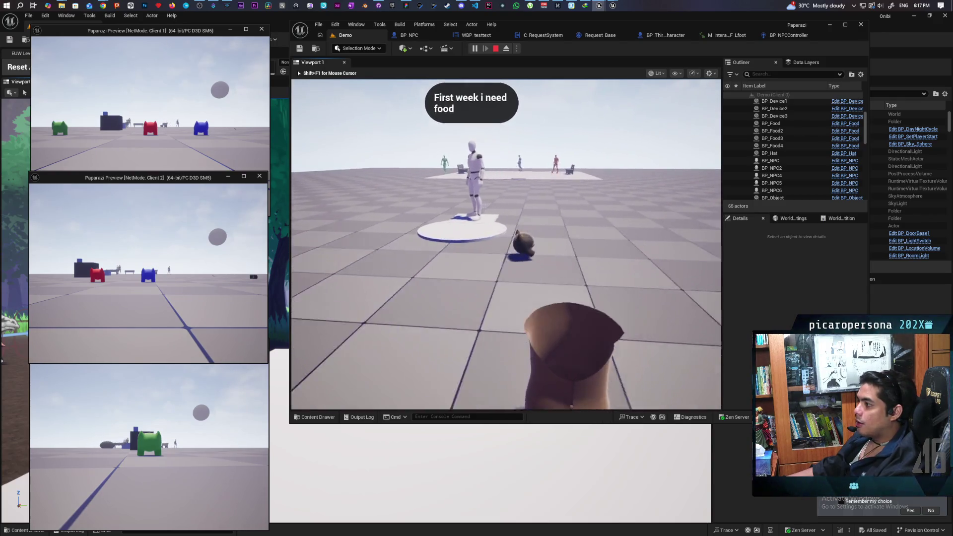
pyautogui.press('s')
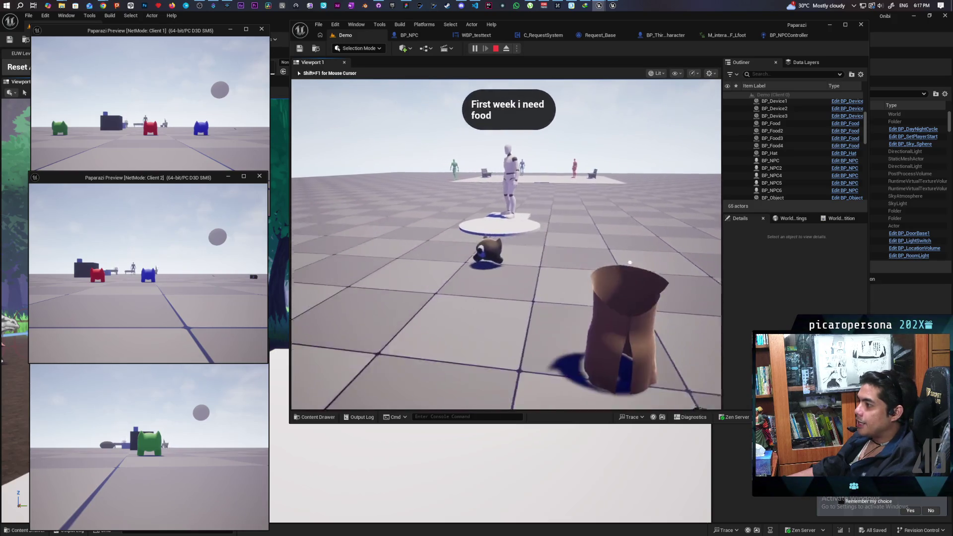
pyautogui.press('w')
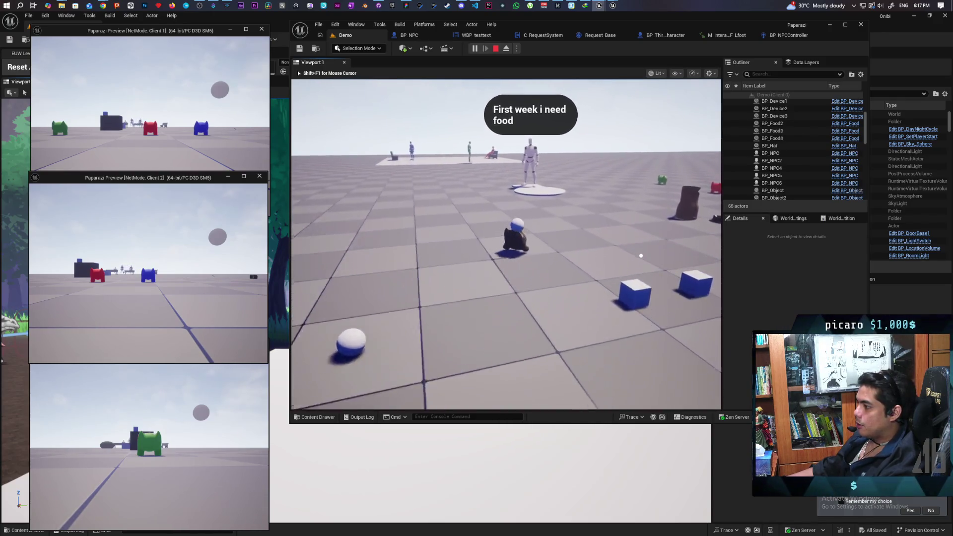
pyautogui.press('w')
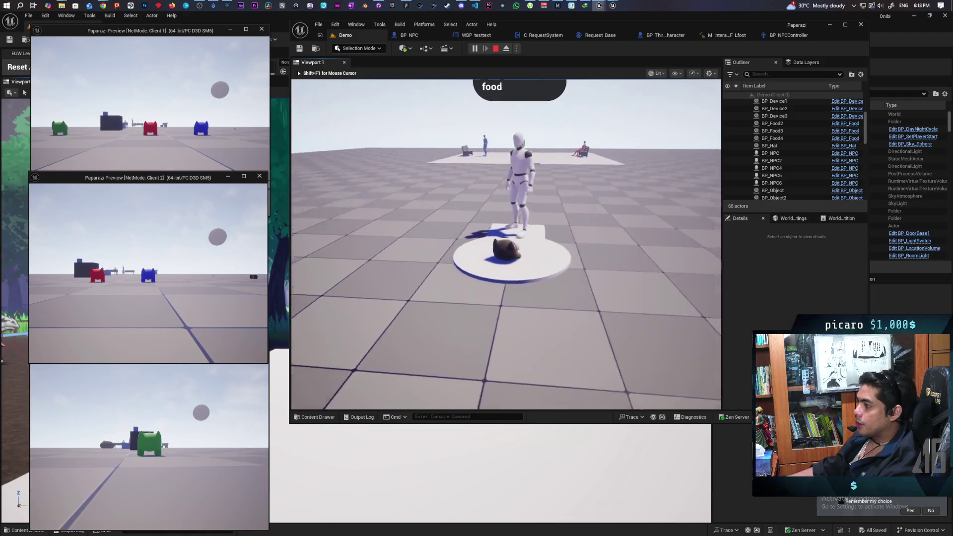
pyautogui.press('w')
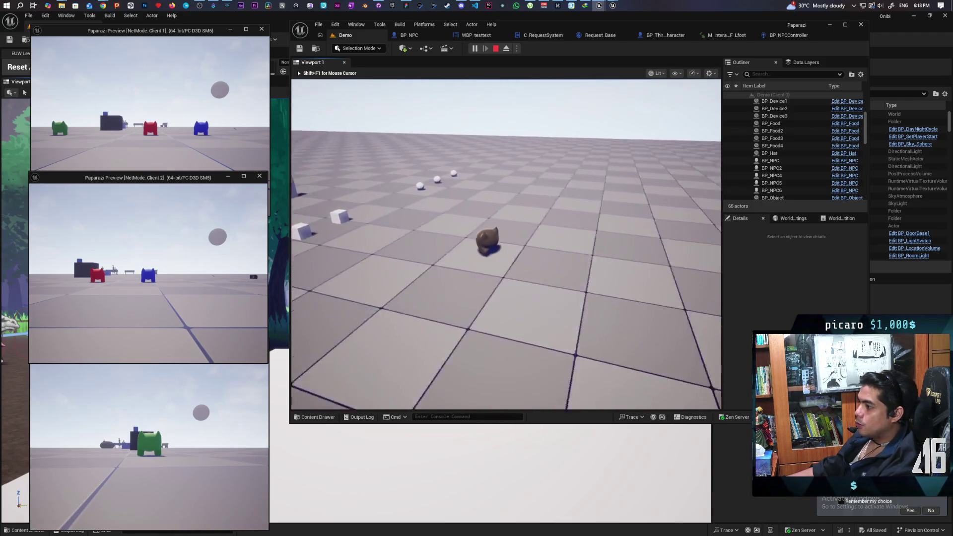
# Step: Ring the bell at the pillar with F to fulfil the food request, then walk past the pillar toward the food items
pyautogui.press('w')
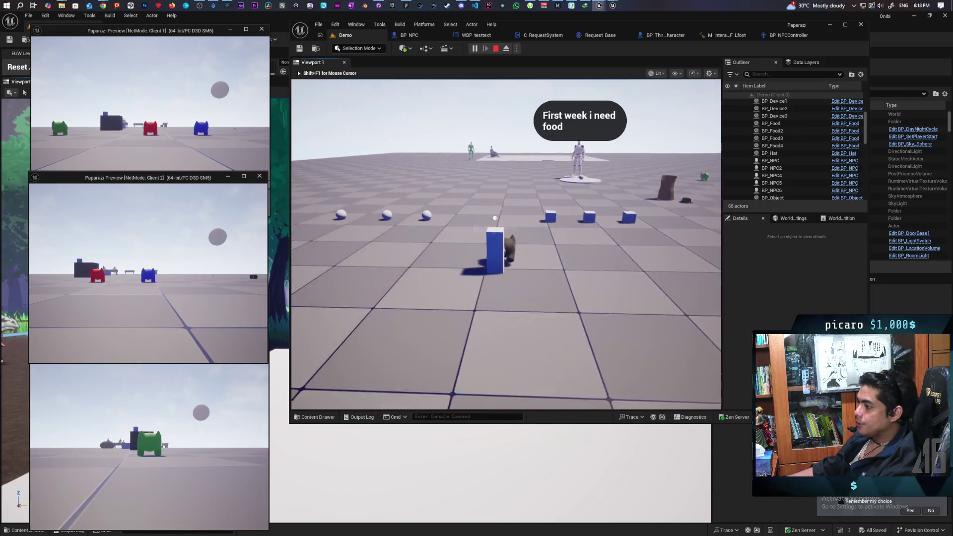
pyautogui.press('f')
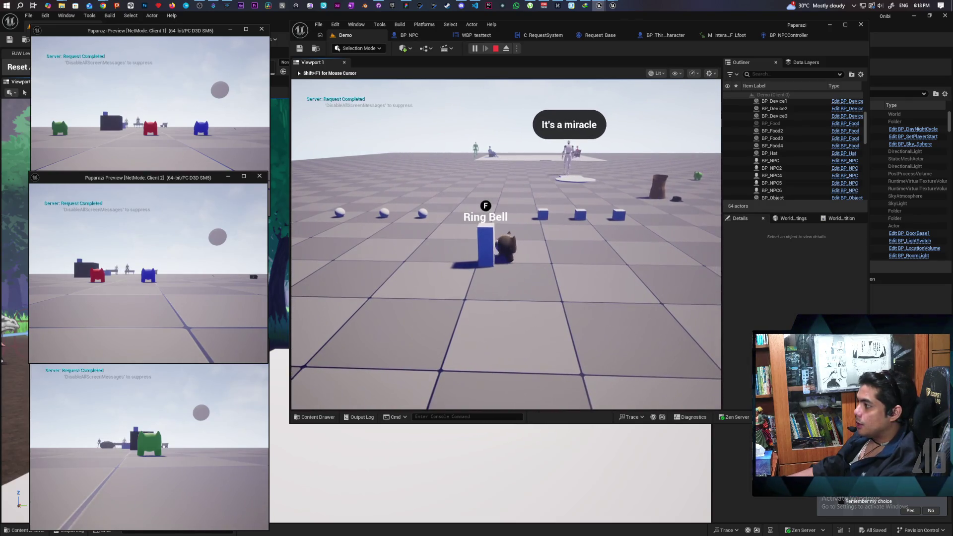
pyautogui.press('w')
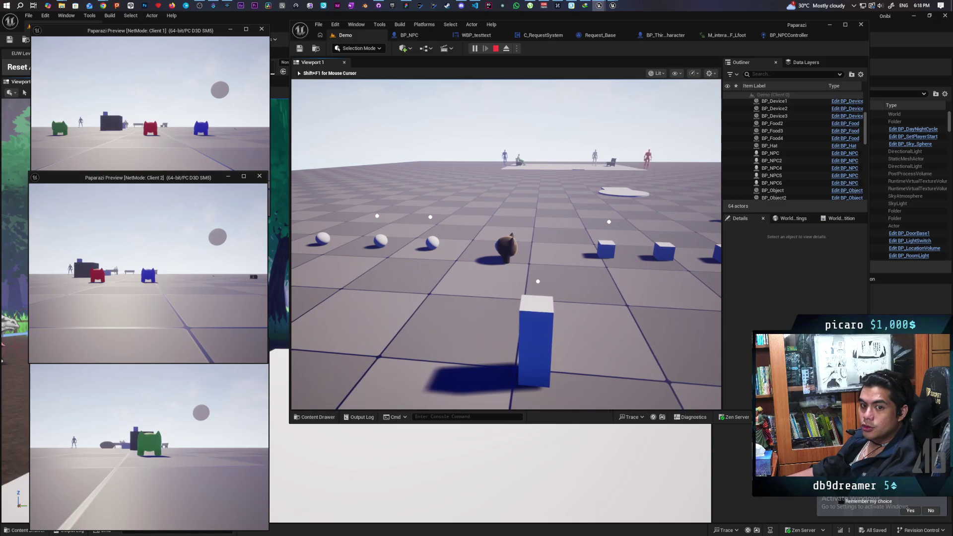
pyautogui.press('w')
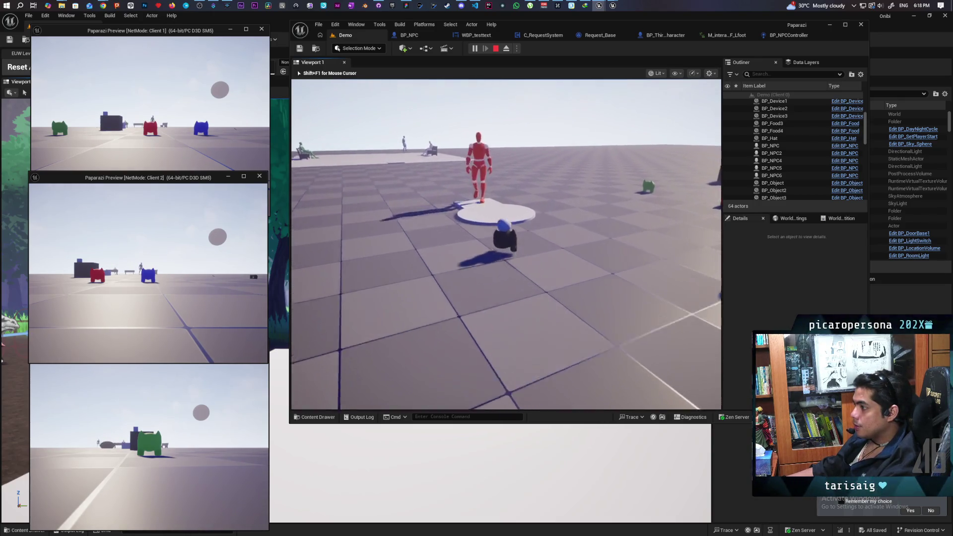
# Step: Walk to the bell pillar and ring it to complete the third-week food request
pyautogui.press('w')
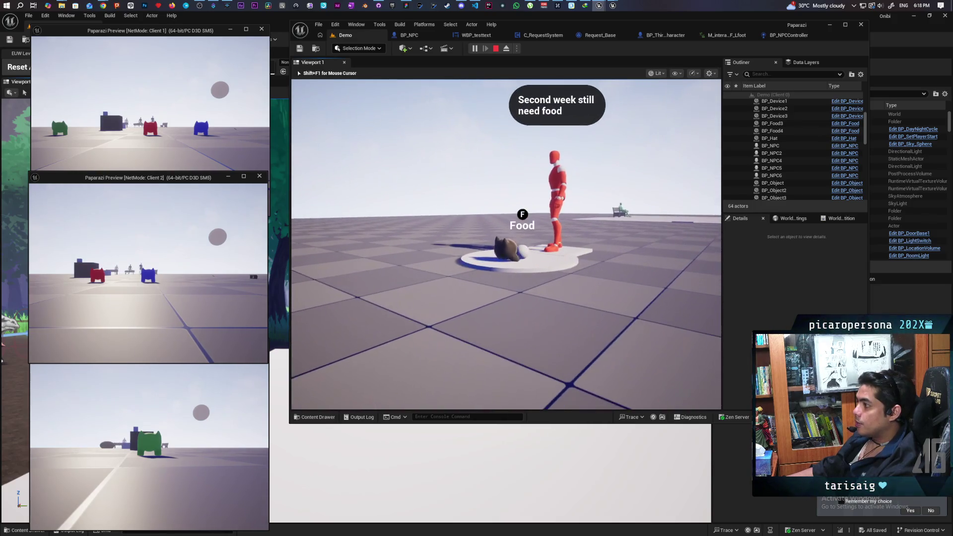
pyautogui.press('f')
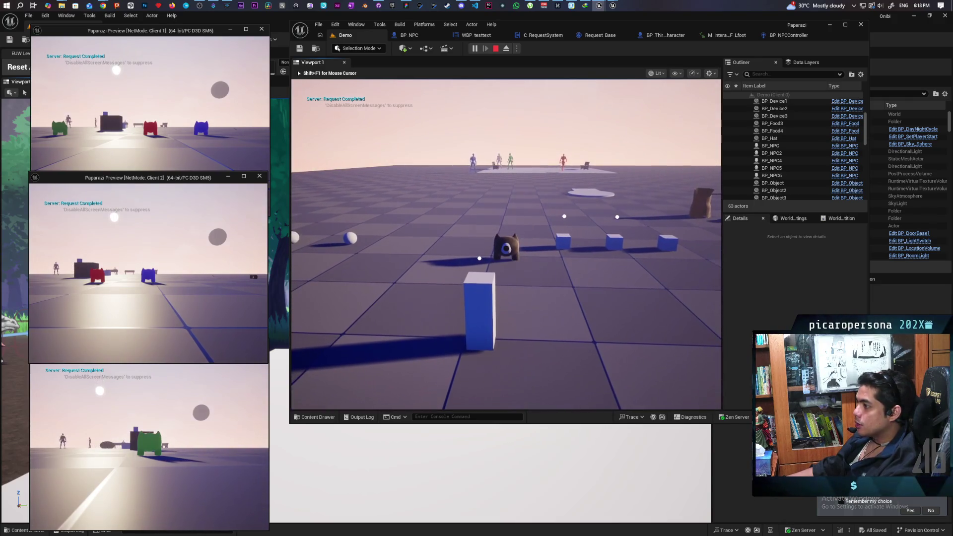
pyautogui.press('a')
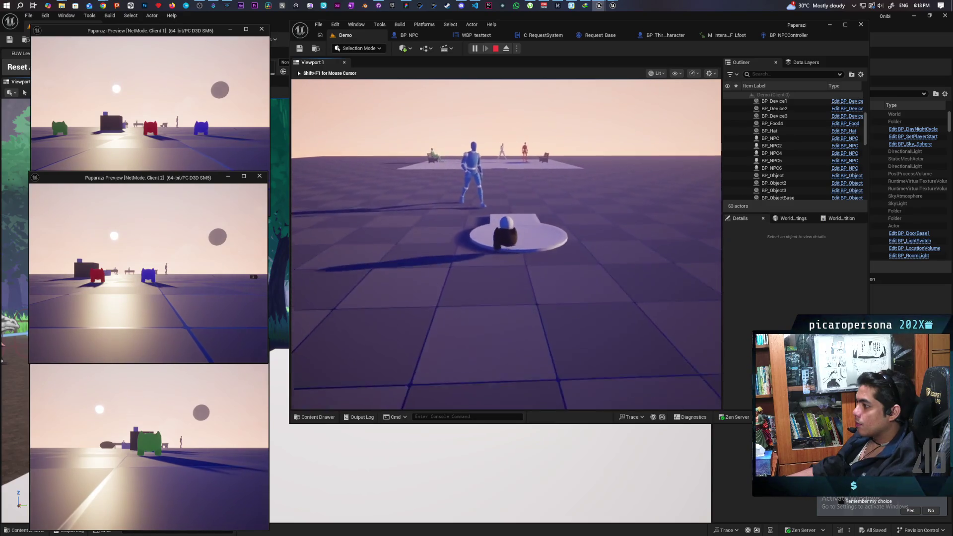
pyautogui.press('s')
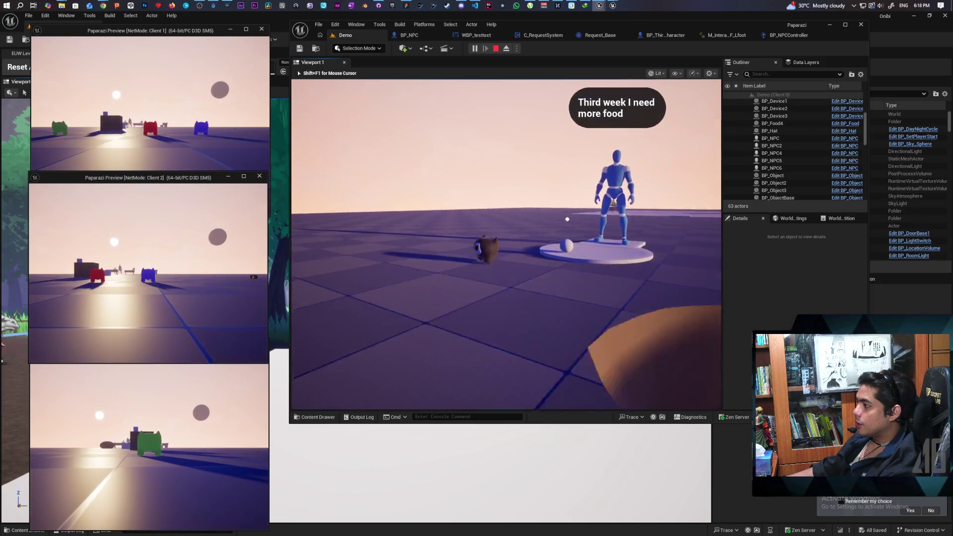
pyautogui.press('w')
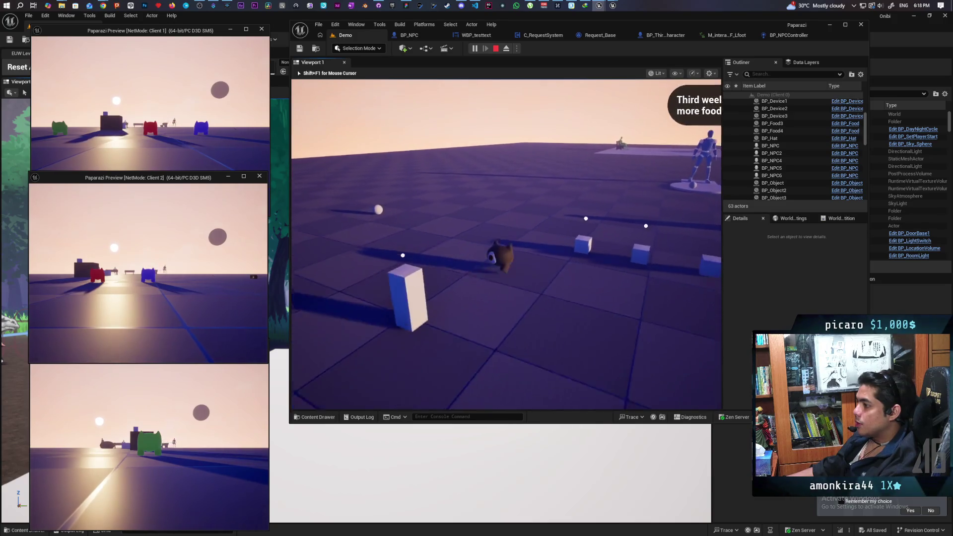
pyautogui.press('f')
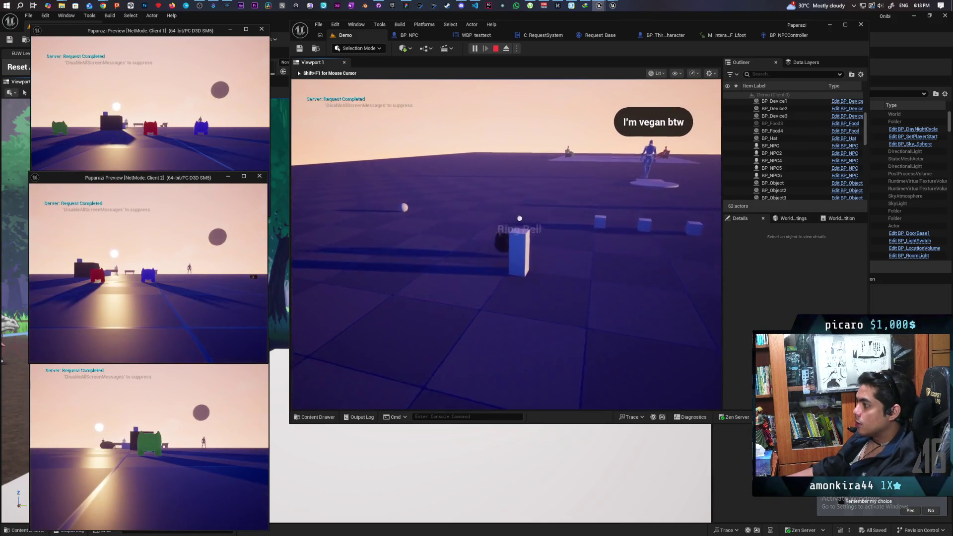
# Step: Pick up the blue food item and set it down on the round blue platform
pyautogui.press('s')
pyautogui.press('a')
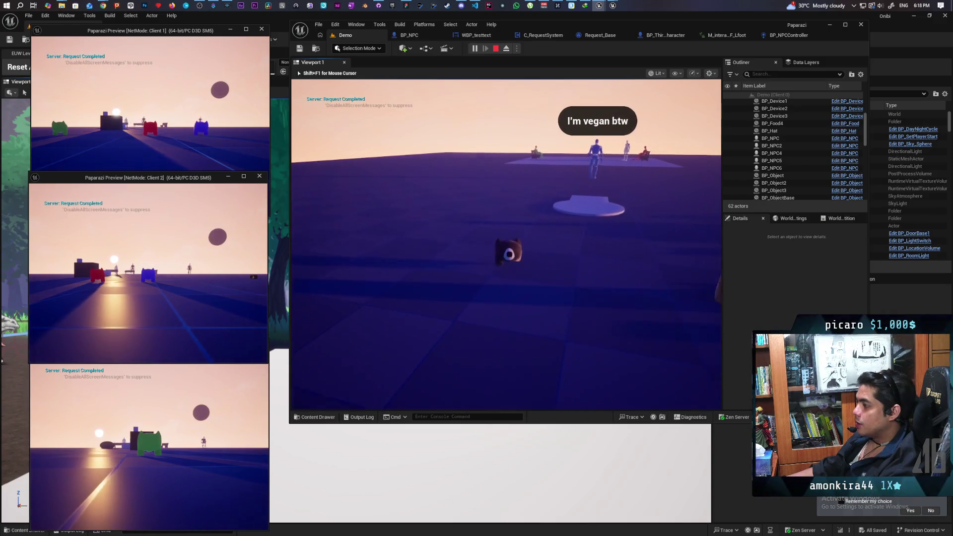
pyautogui.press('w')
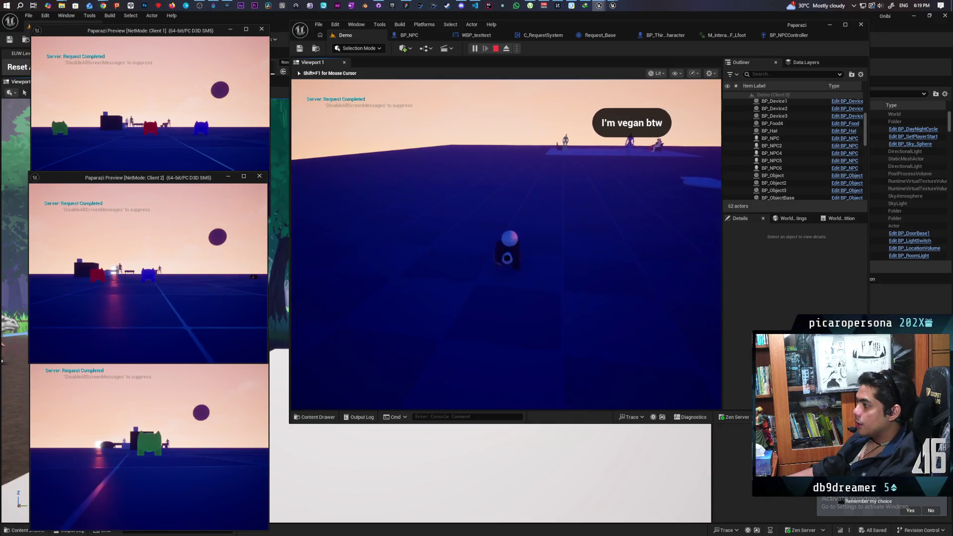
pyautogui.press('w')
pyautogui.press('w')
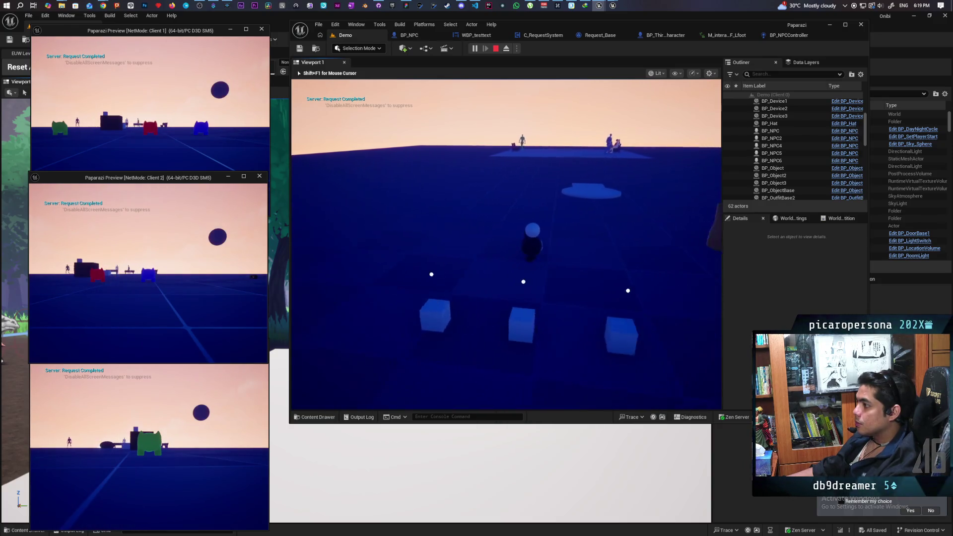
pyautogui.press('w')
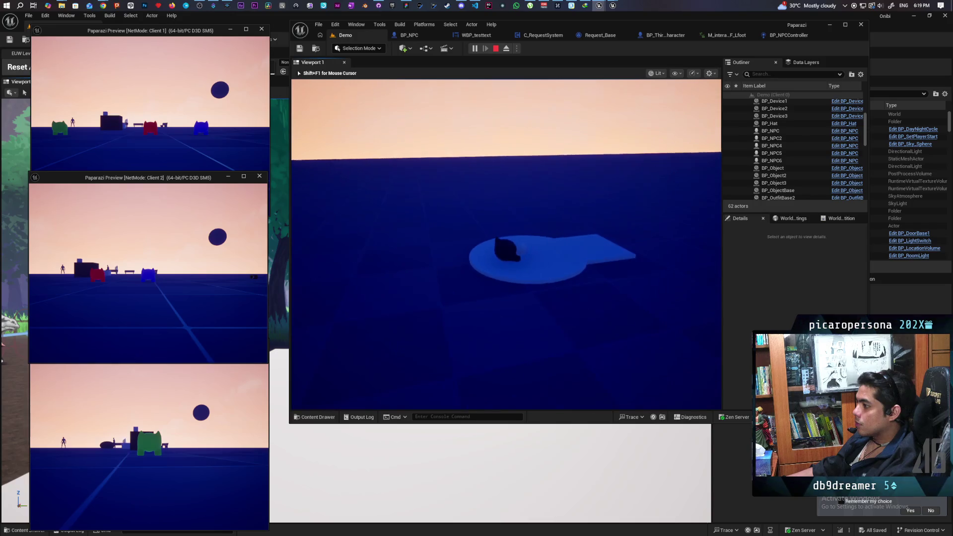
pyautogui.press('f')
pyautogui.press('w')
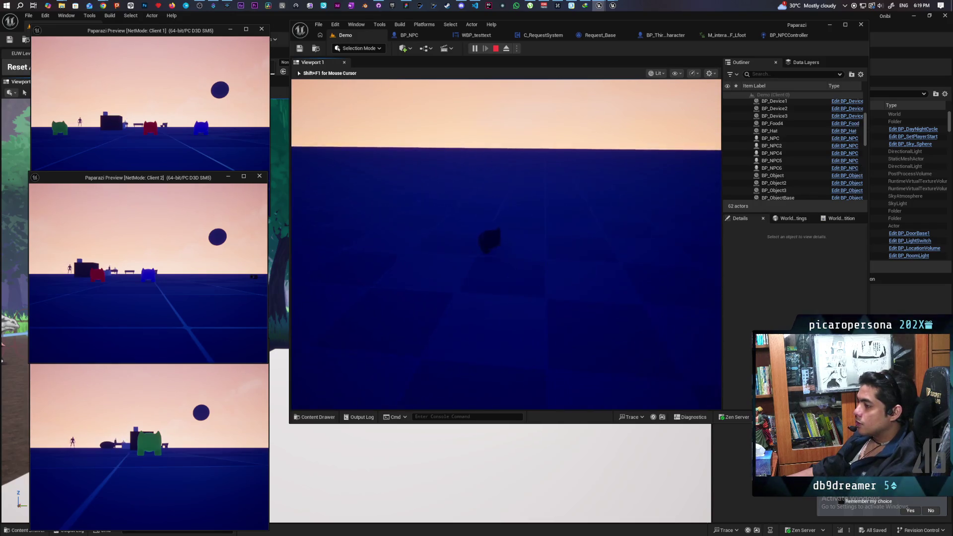
pyautogui.press('w')
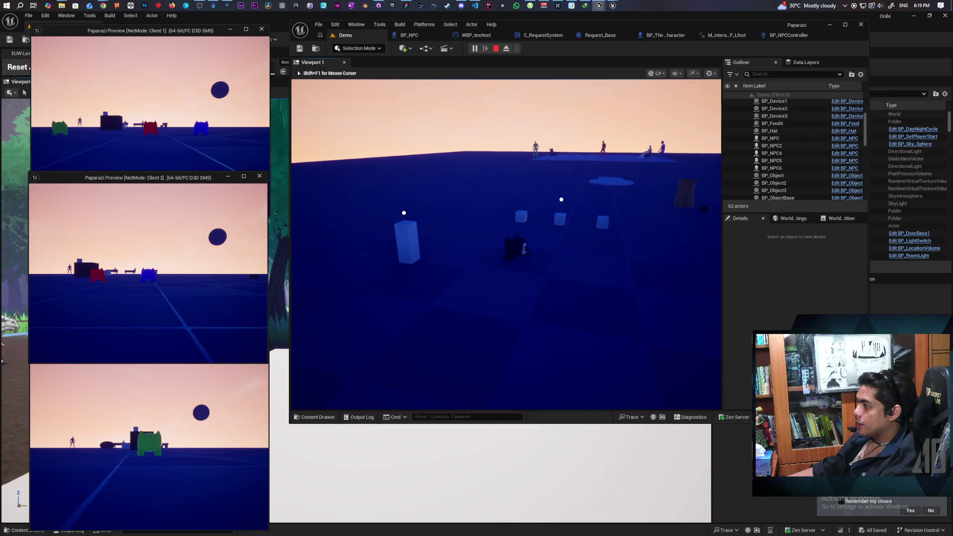
# Step: Ring the bell block to complete the 'Fourth week still hungry' request, then stop the play session
pyautogui.press('w')
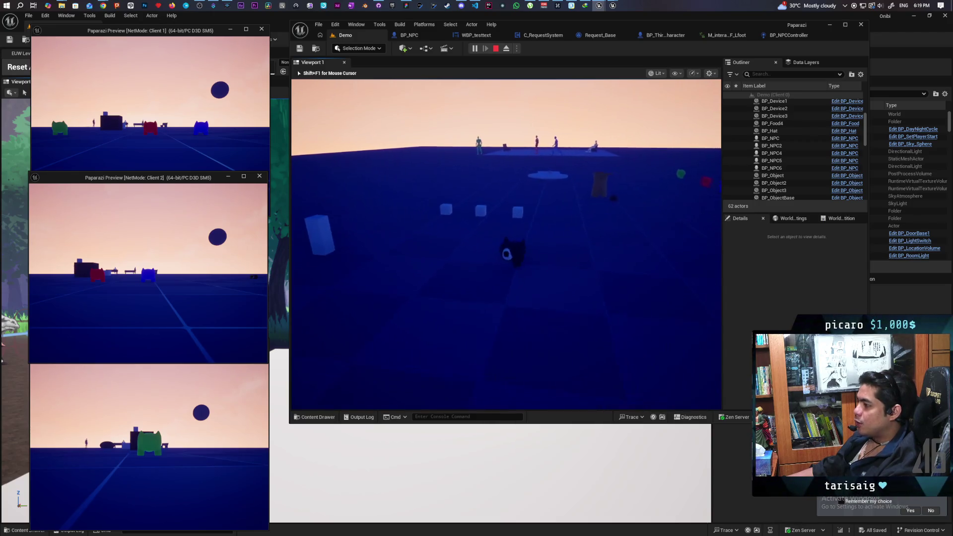
pyautogui.press('s')
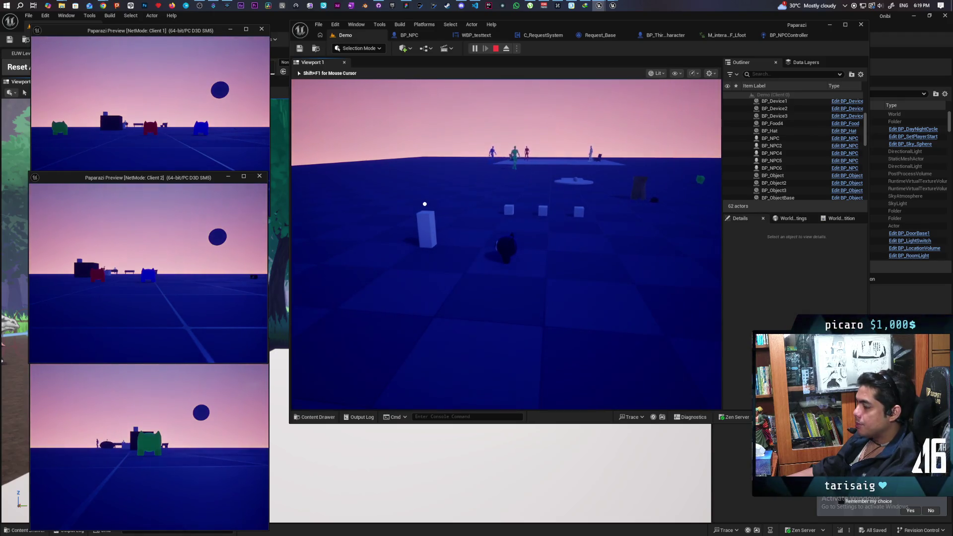
pyautogui.press('w')
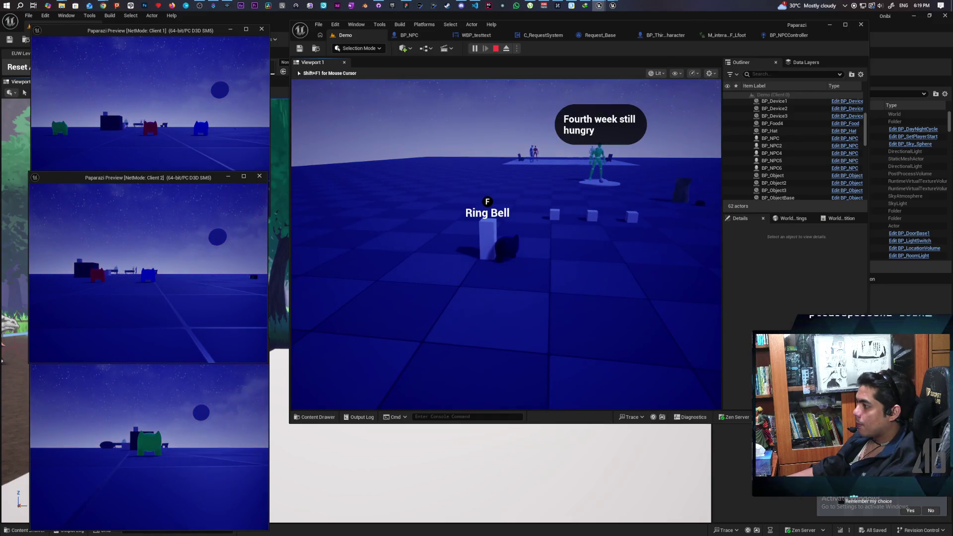
pyautogui.press('f')
pyautogui.press('w')
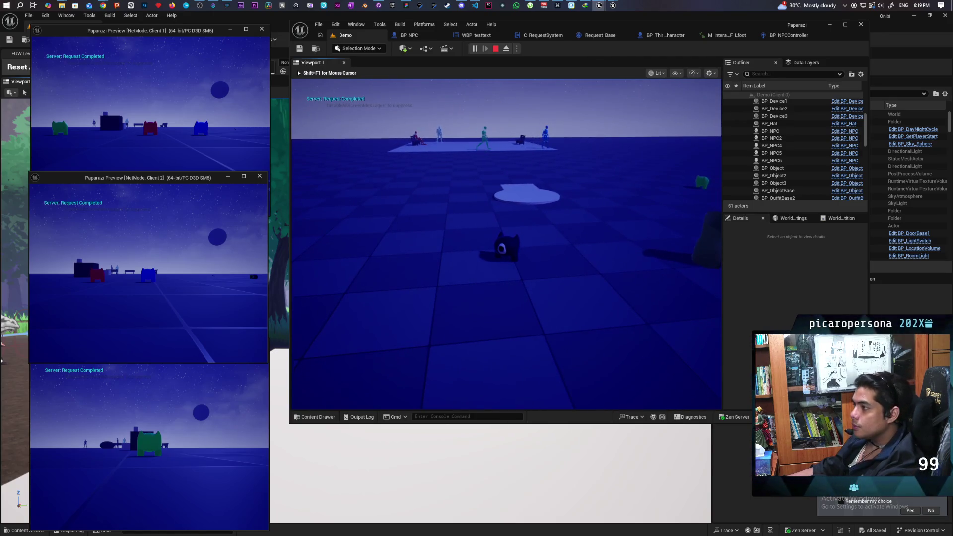
pyautogui.press('Escape')
# Step: Relaunch the three-client play session and walk the character over to pick up the trenchcoat
pyautogui.click(475, 47)
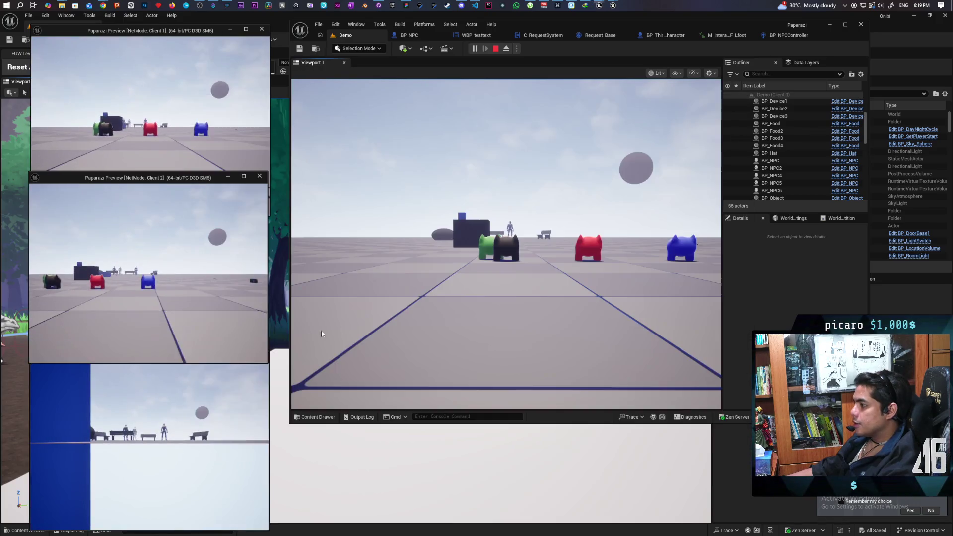
pyautogui.click(321, 330)
pyautogui.press('w')
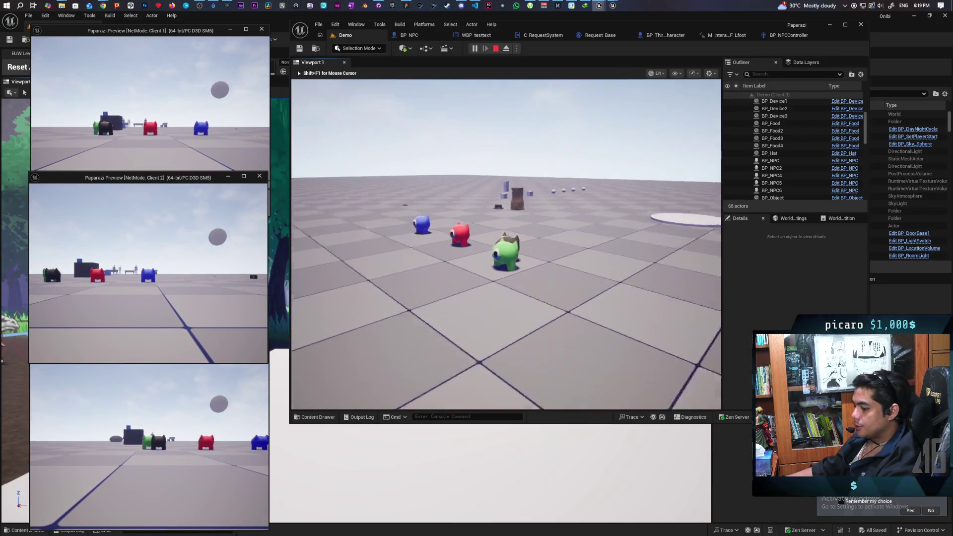
pyautogui.press('w')
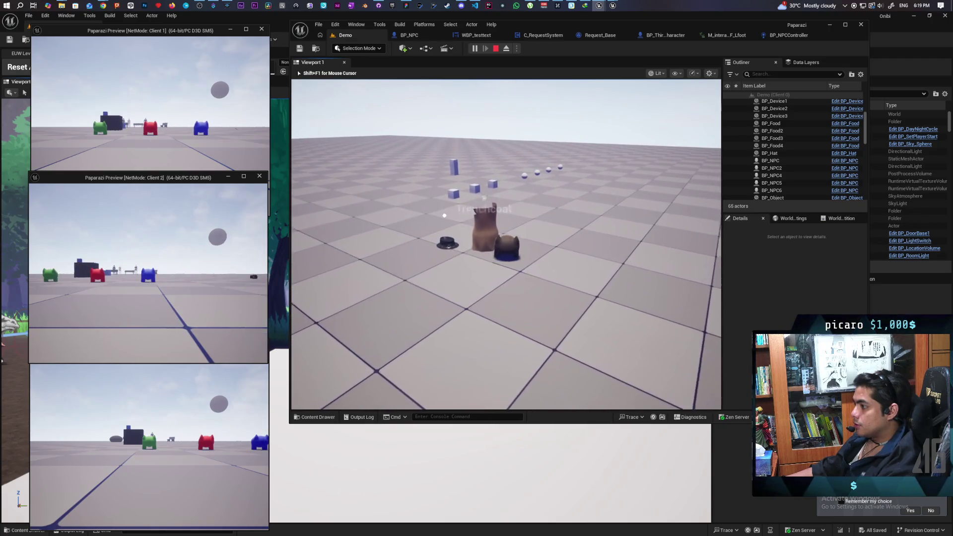
pyautogui.press('s')
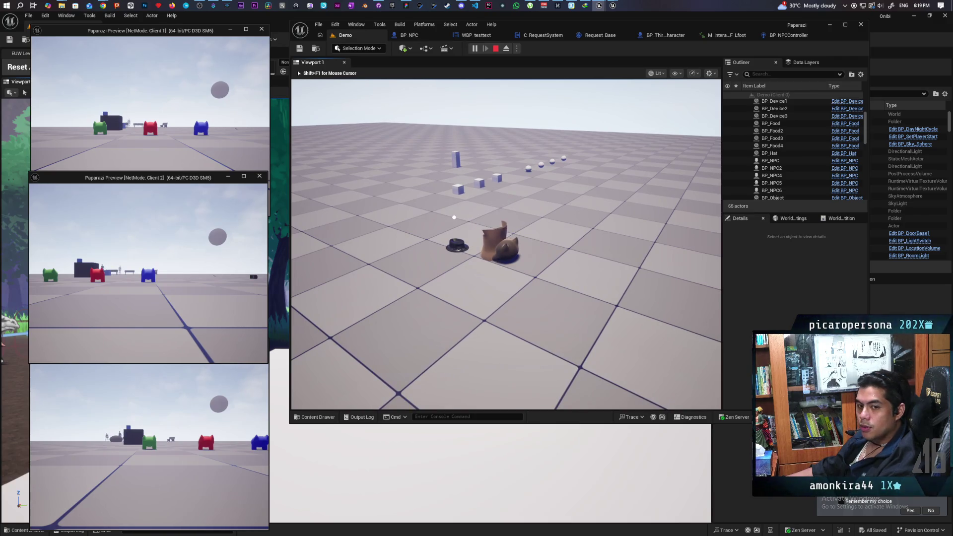
# Step: Walk back toward the green, red and blue NPC group, then focus the Client 1 window
pyautogui.moveTo(486, 203)
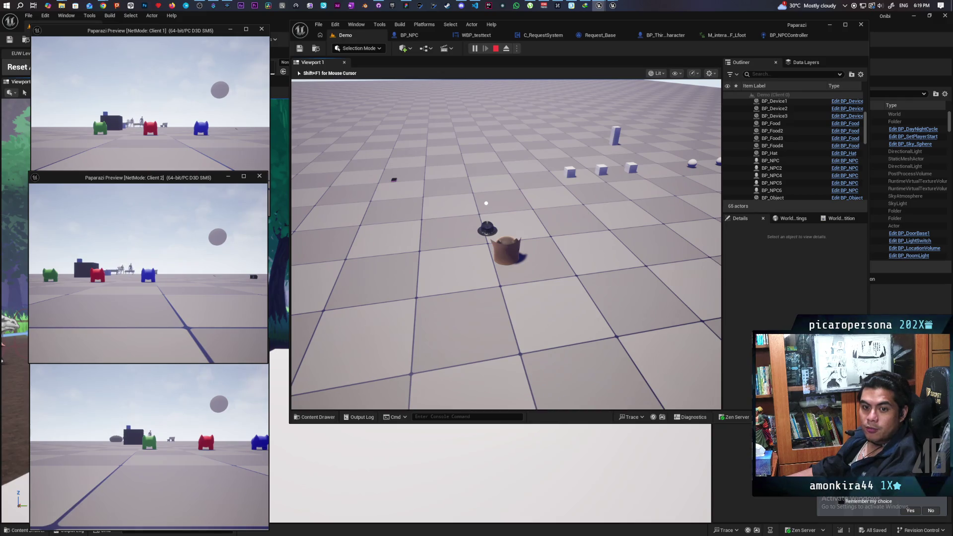
pyautogui.press('w')
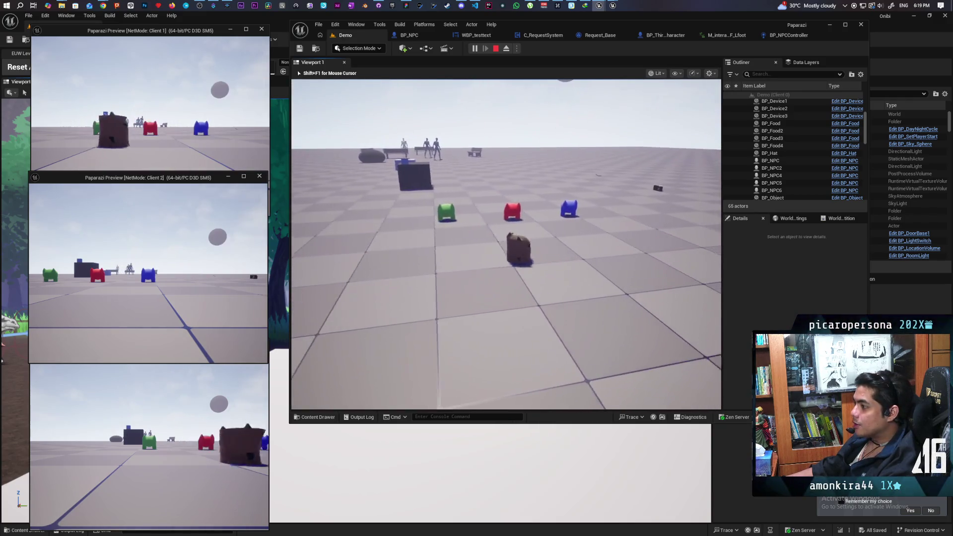
pyautogui.moveTo(506, 245)
pyautogui.hotkey('alt', 'Tab')
pyautogui.click(243, 65)
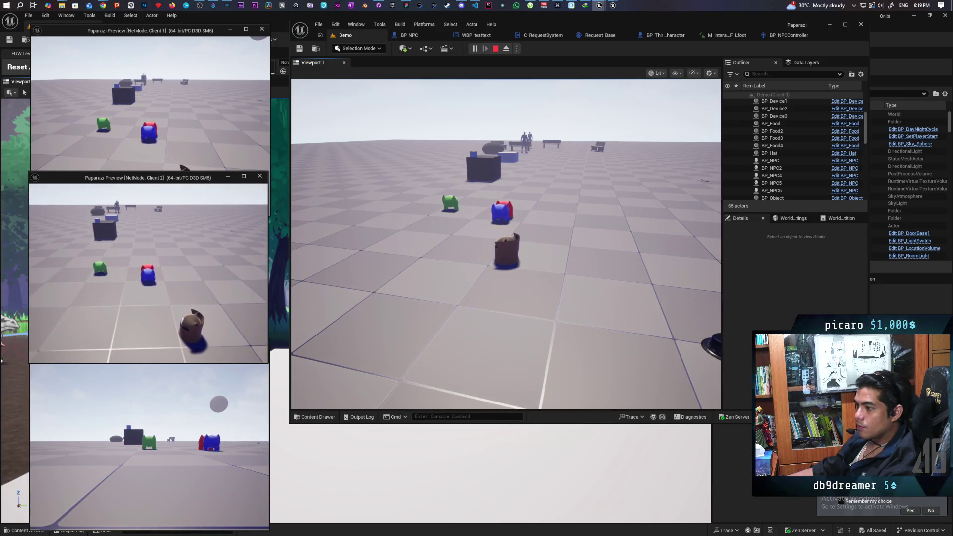
# Step: Walk the main character into the red NPC, then run the green character in the third client
pyautogui.click(506, 243)
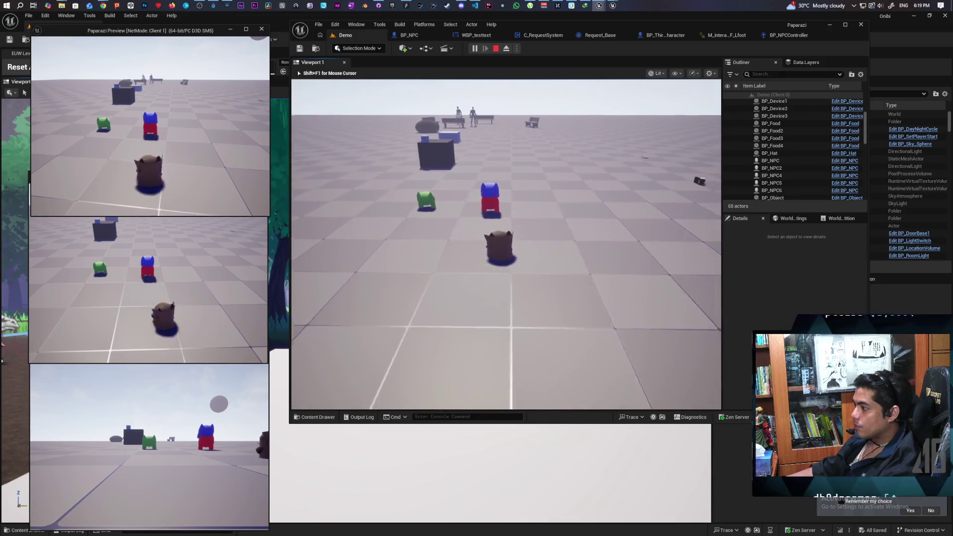
pyautogui.press('w')
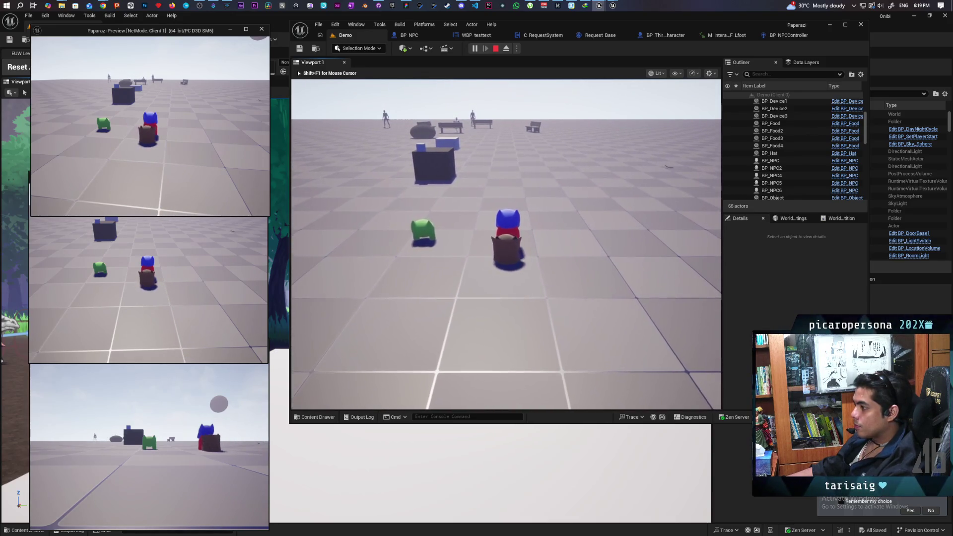
pyautogui.press('w')
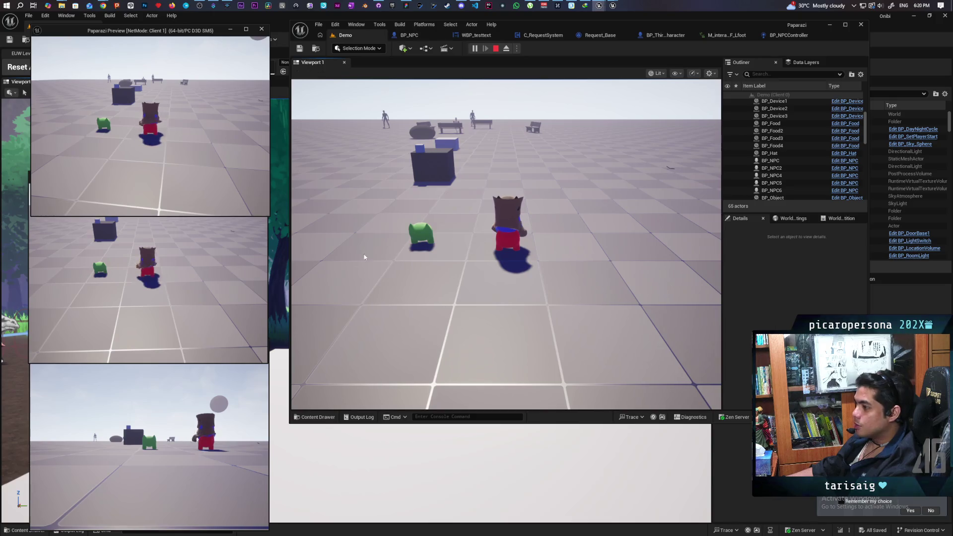
pyautogui.click(201, 423)
pyautogui.press('d')
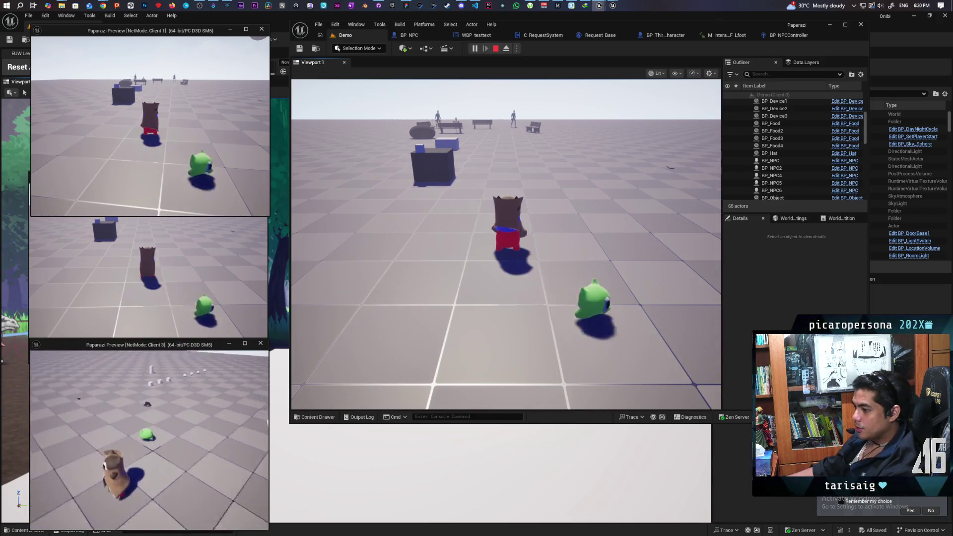
pyautogui.press('w')
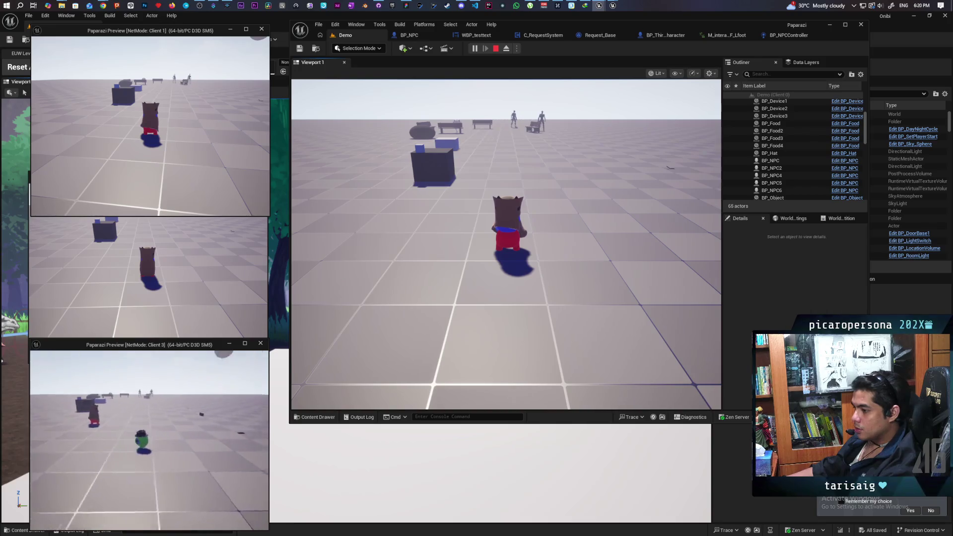
pyautogui.press('w')
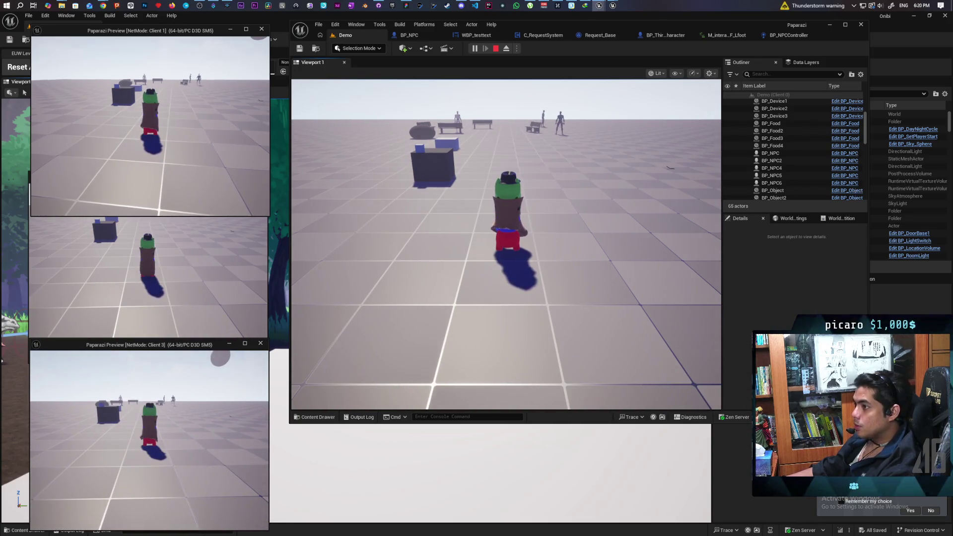
# Step: Walk the main character past the white platform and across the tiled floor
pyautogui.press('s')
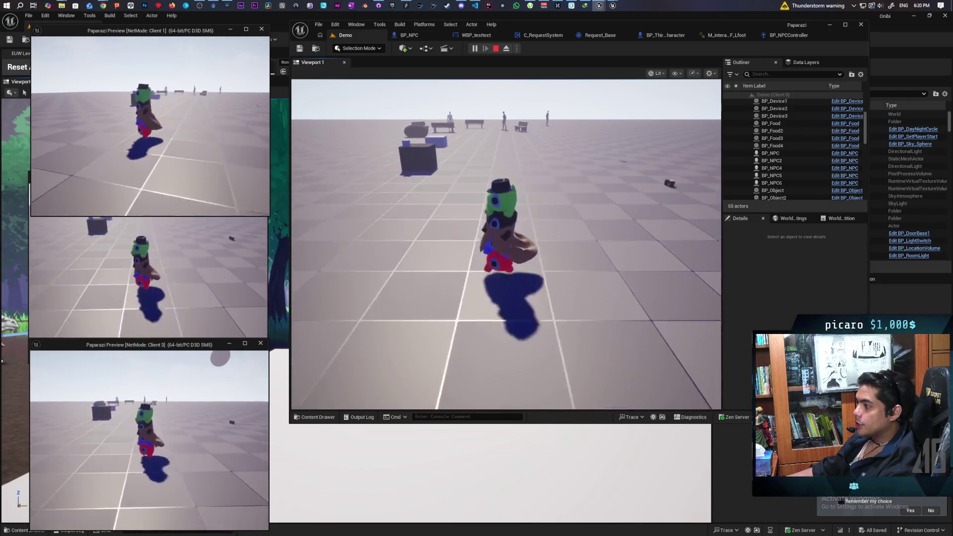
pyautogui.press('w')
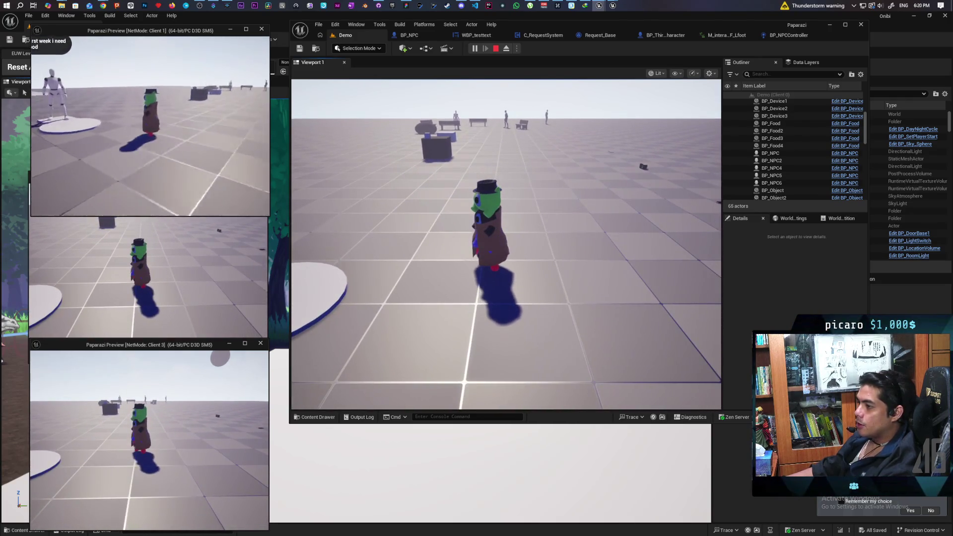
pyautogui.press('w')
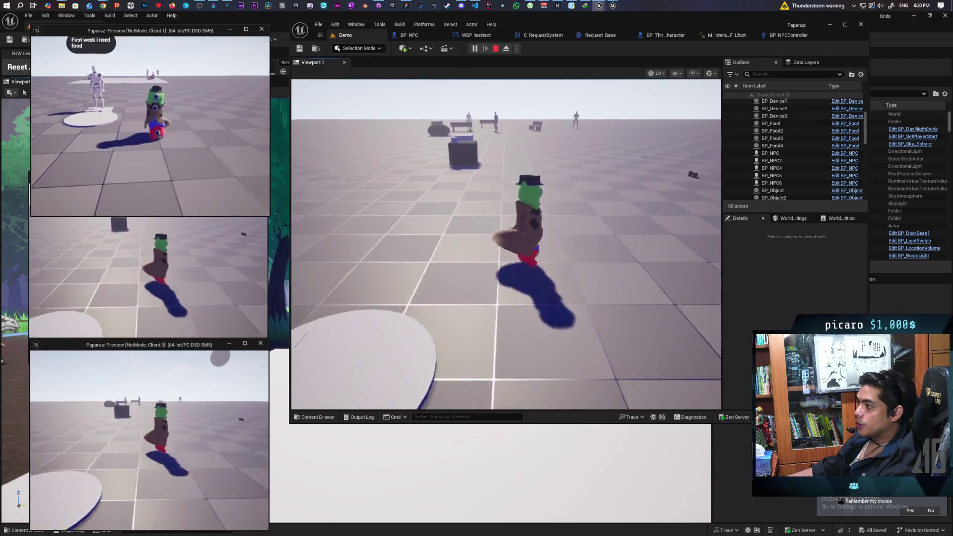
pyautogui.press('w')
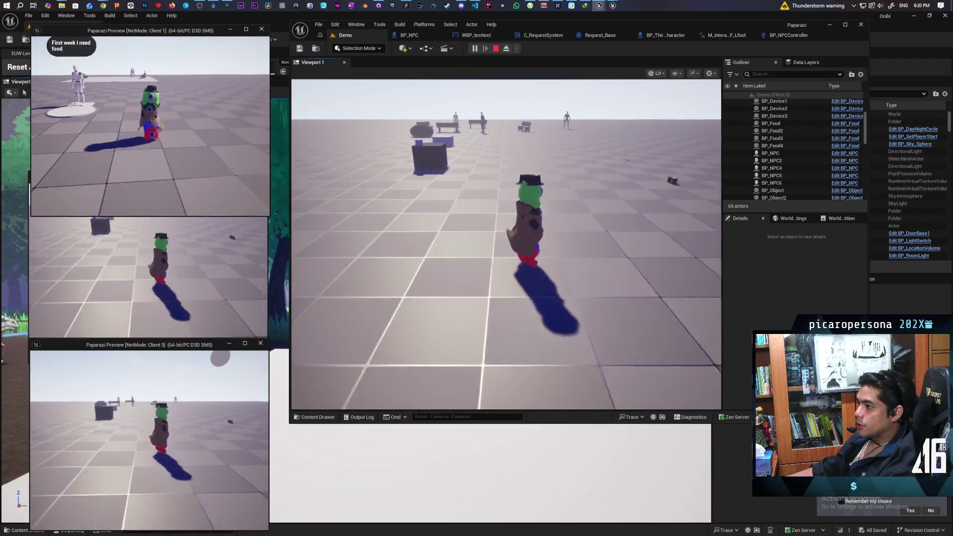
pyautogui.press('w')
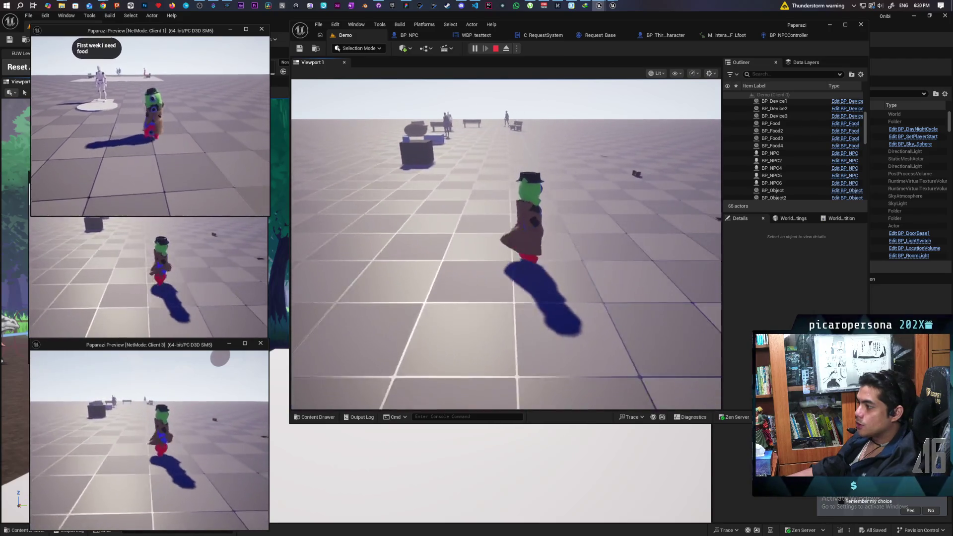
pyautogui.press('s')
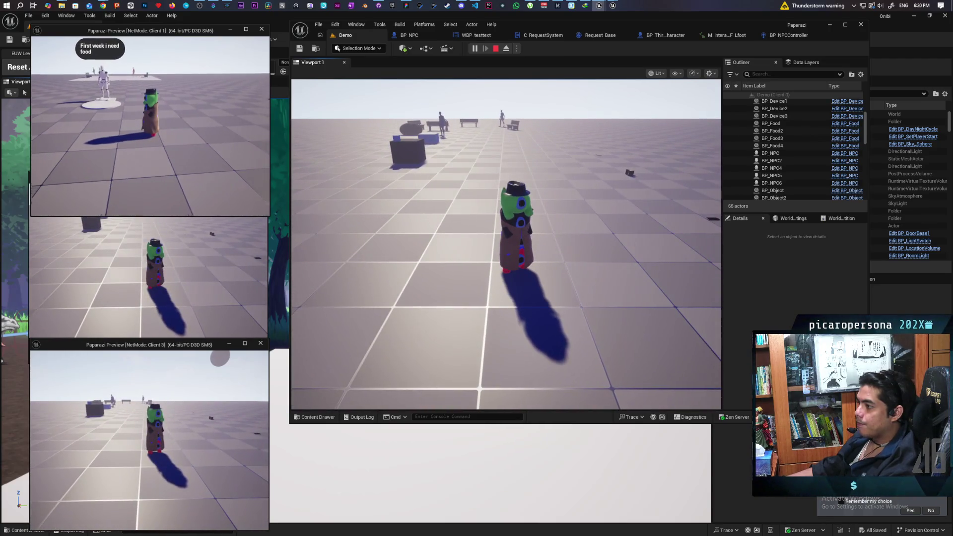
pyautogui.press('w')
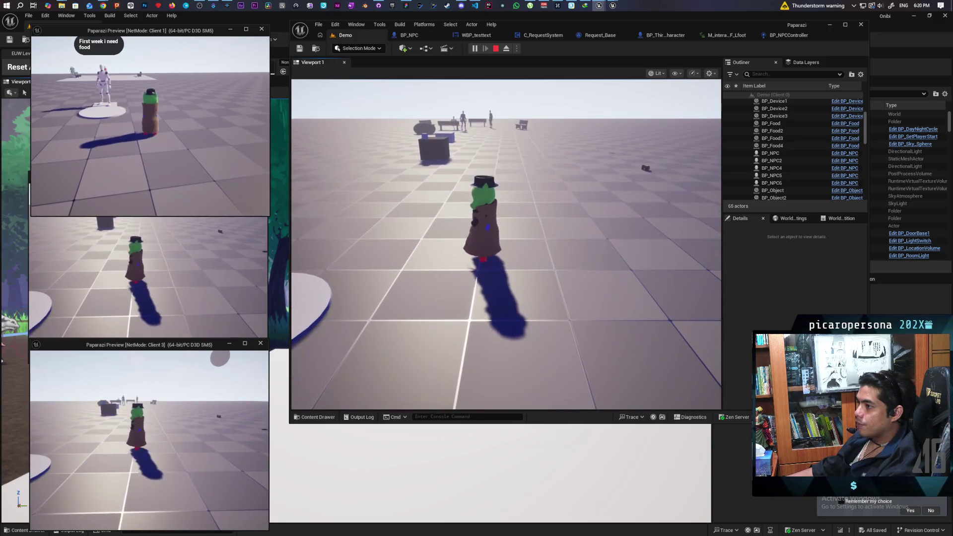
pyautogui.press('d')
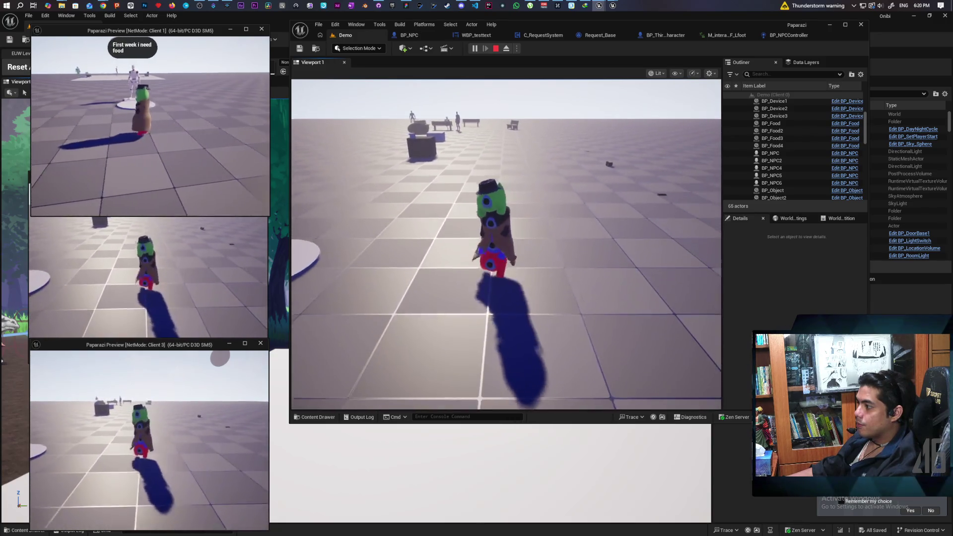
pyautogui.press('w')
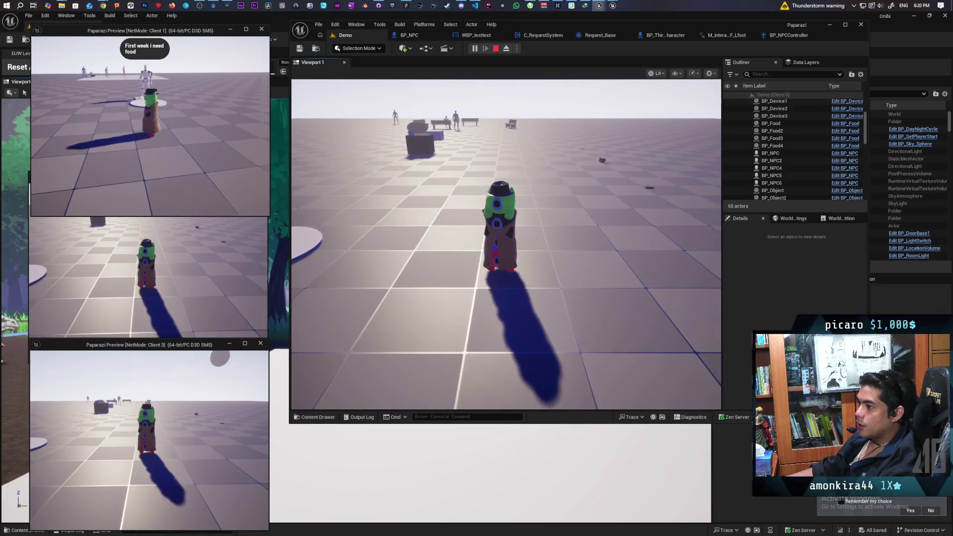
pyautogui.press('d')
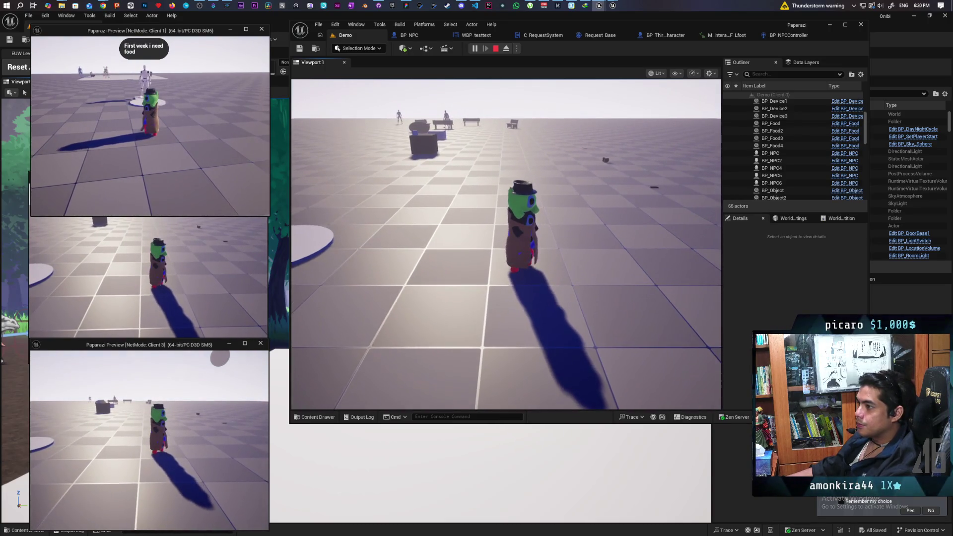
pyautogui.press('d')
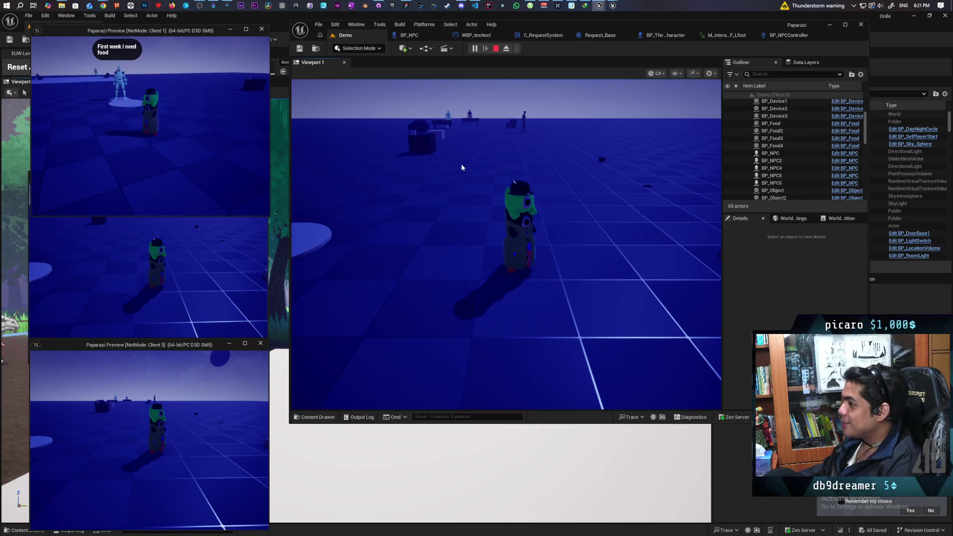
# Step: Turn the game camera toward the 'First week i need food' NPC, then release the cursor with Shift+F1
pyautogui.click(462, 167)
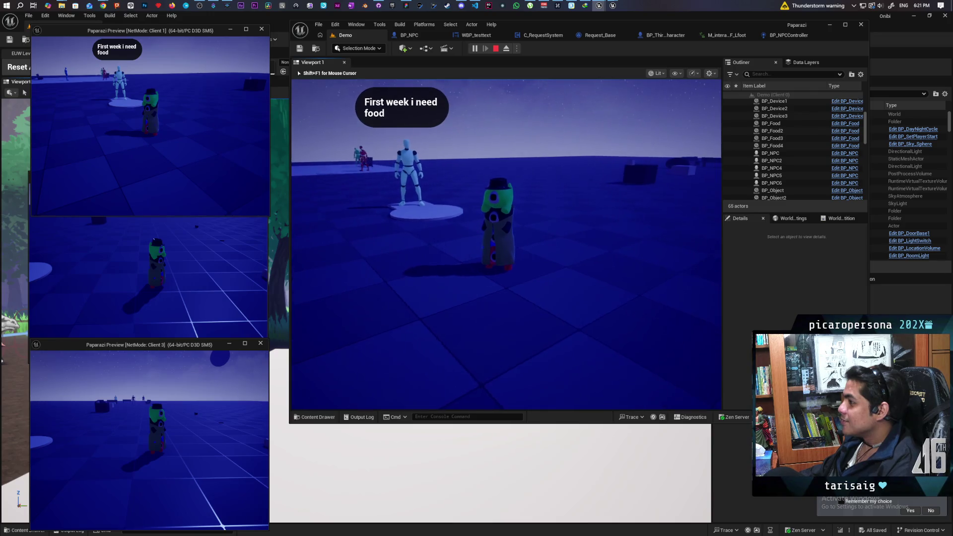
pyautogui.hotkey('shift', 'F1')
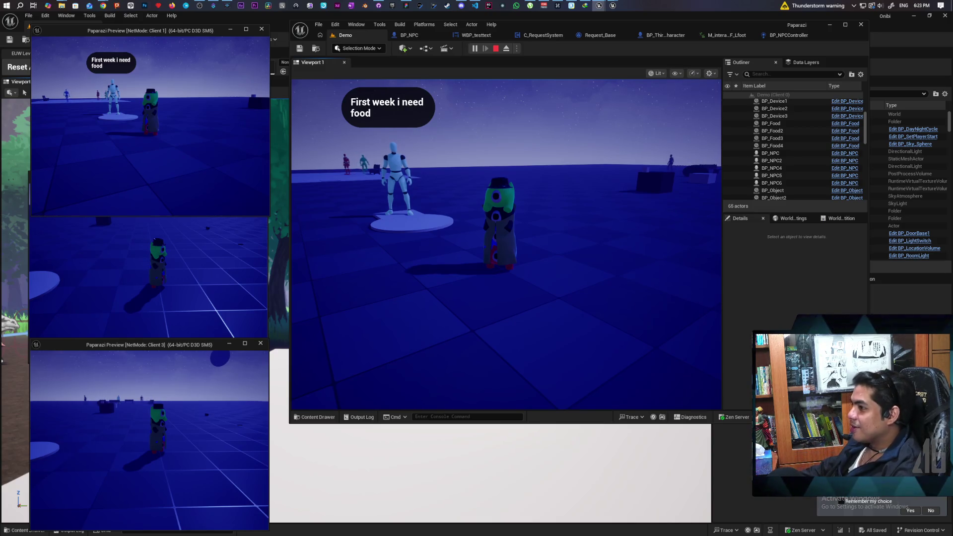
# Step: Move the Client 1 player back and forth by the robed character, then walk the main player toward the white platform
pyautogui.press('w')
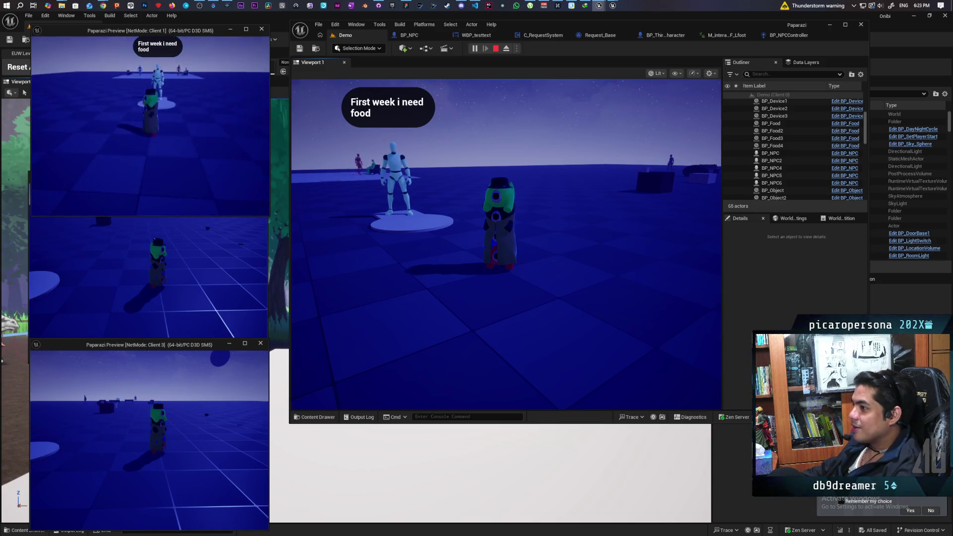
pyautogui.press('s')
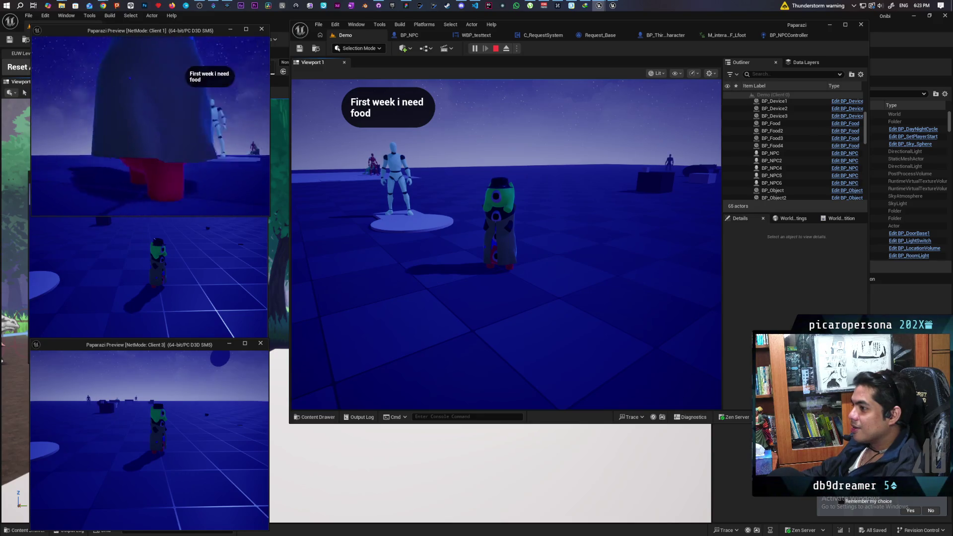
pyautogui.press('w')
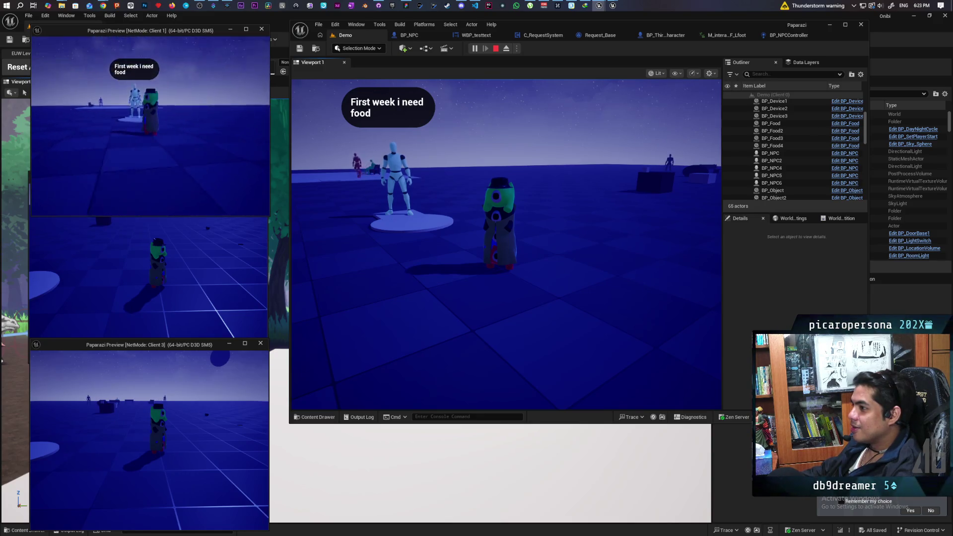
pyautogui.press('s')
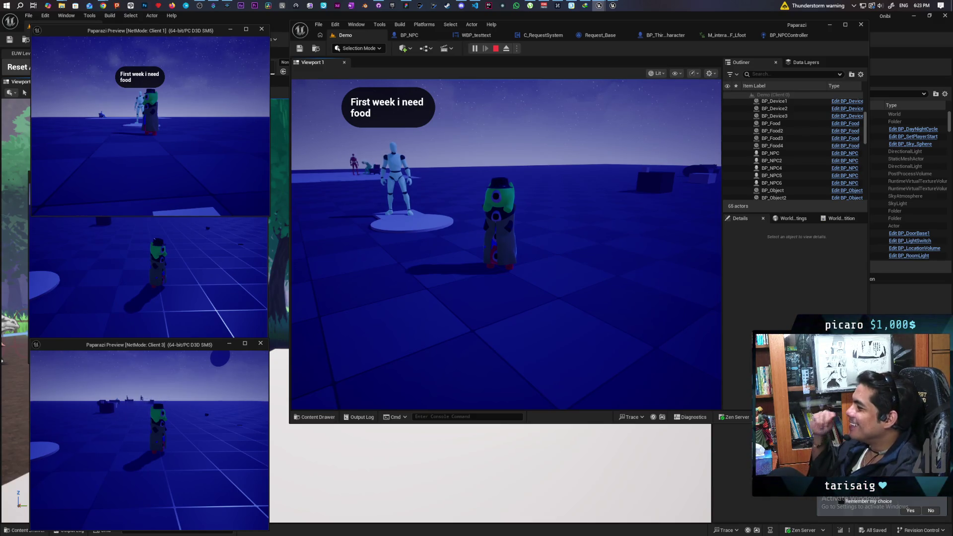
pyautogui.click(507, 243)
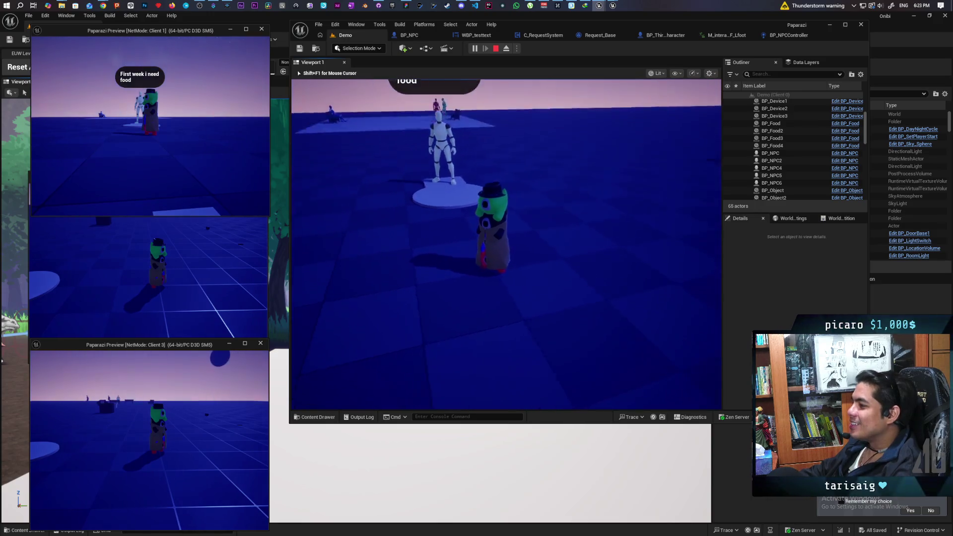
pyautogui.press('w')
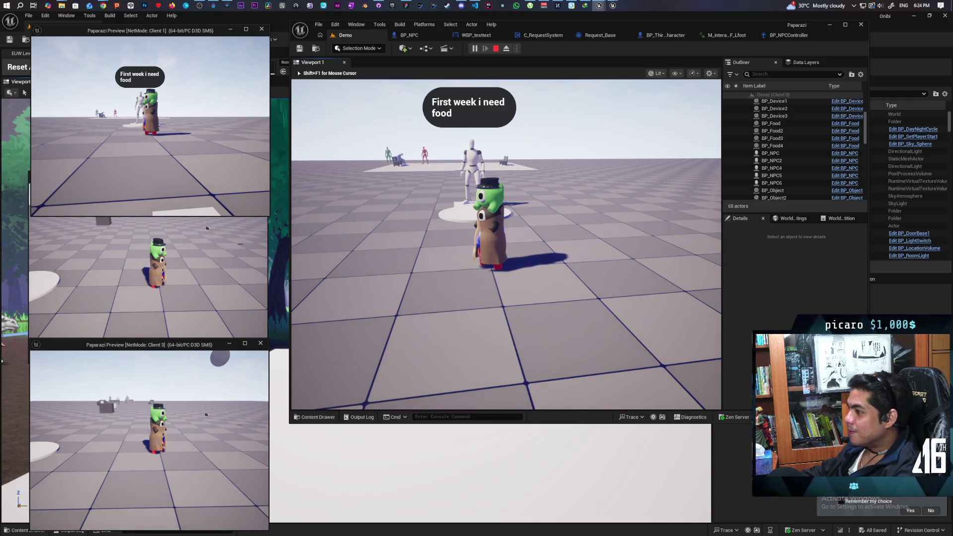
# Step: Circle the green NPC from close-up and side angles until the mannequin stands on its left
pyautogui.moveTo(506, 243)
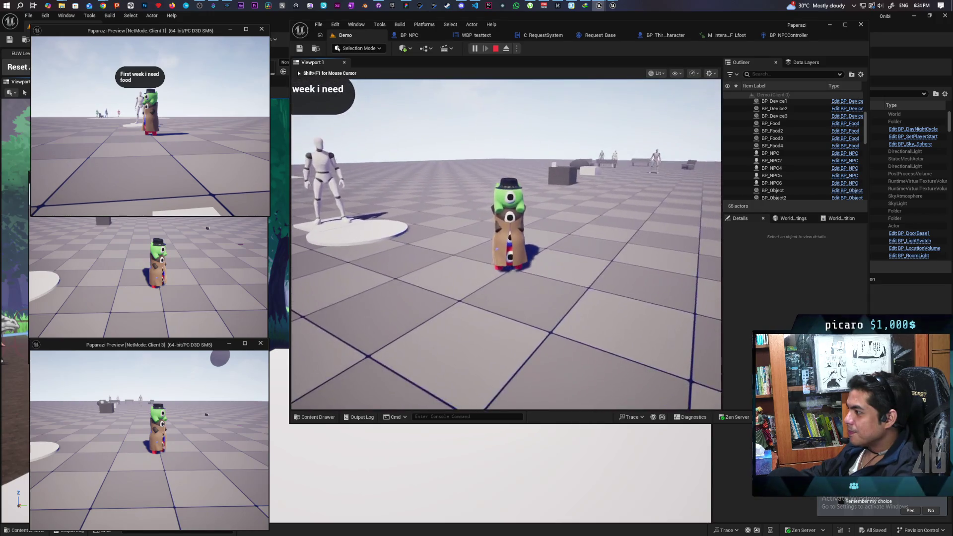
pyautogui.press('w')
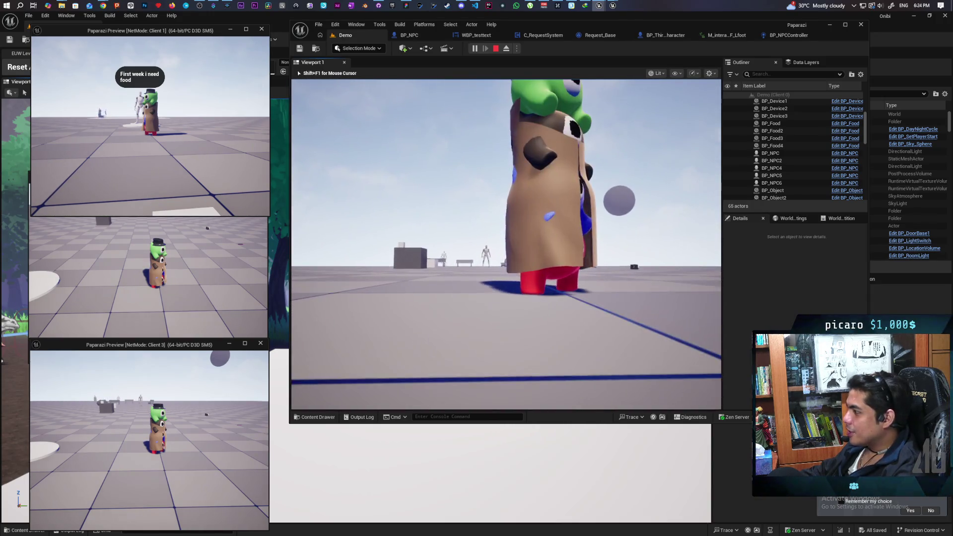
pyautogui.press('s')
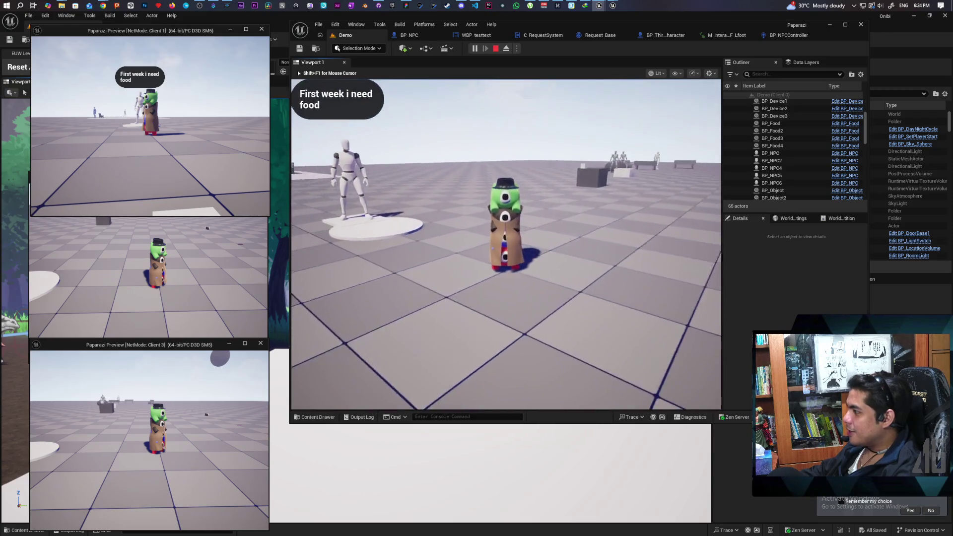
pyautogui.press('d')
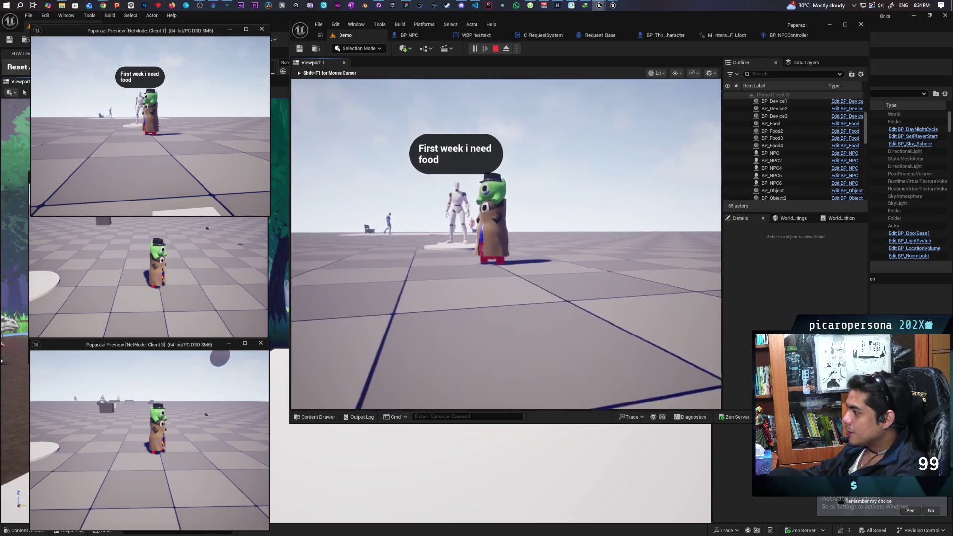
pyautogui.press('w')
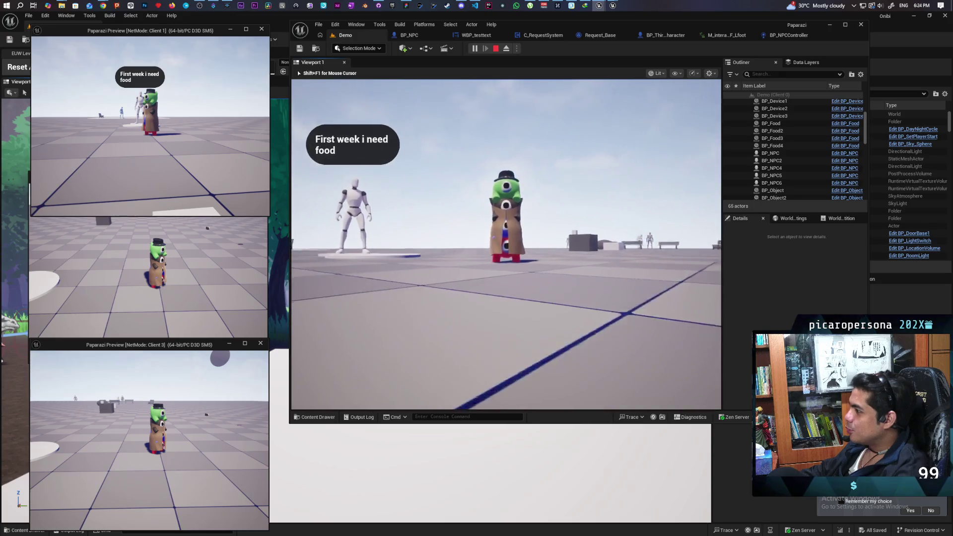
pyautogui.press('s')
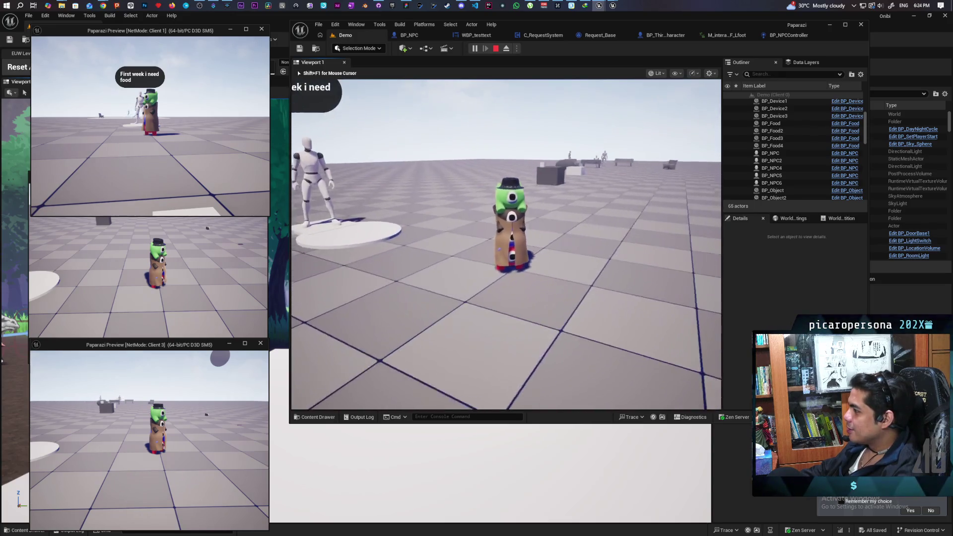
pyautogui.press('s')
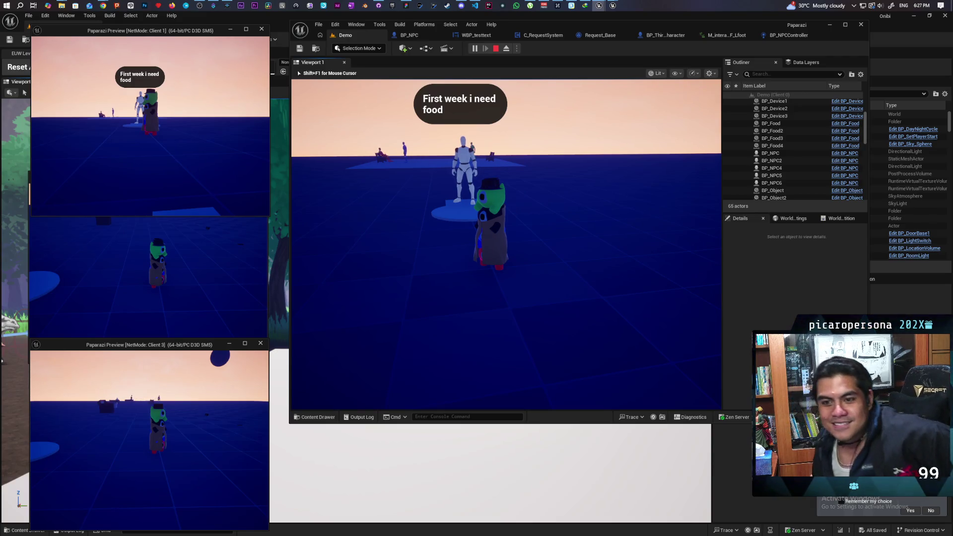
# Step: Switch mouse control between the main game view and Client 1's view to check the NPC's food request
pyautogui.hotkey('shift', 'F1')
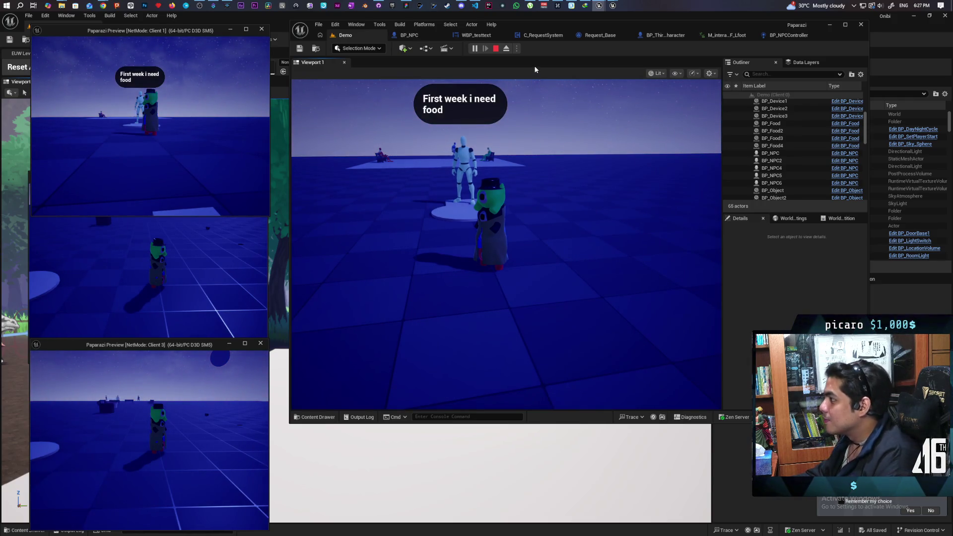
pyautogui.click(534, 128)
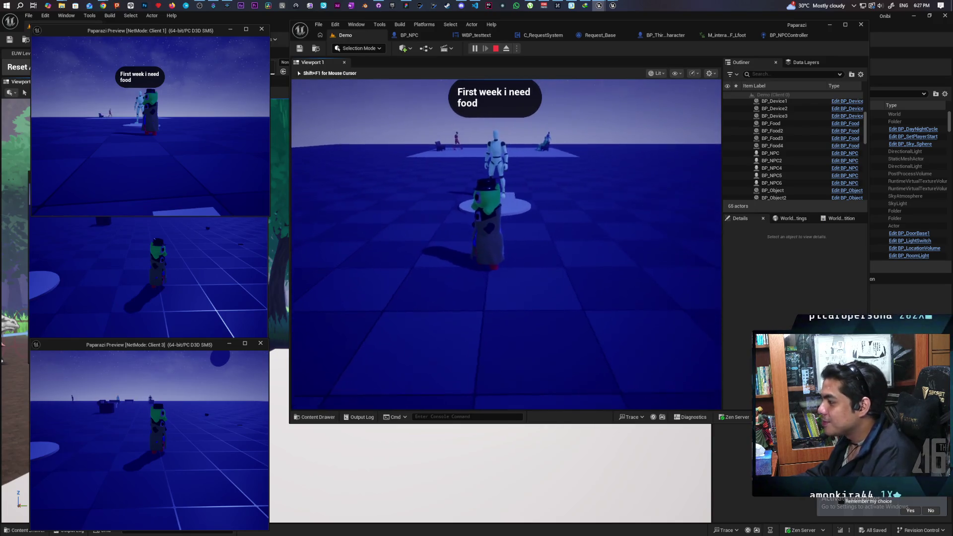
pyautogui.hotkey('shift', 'F1')
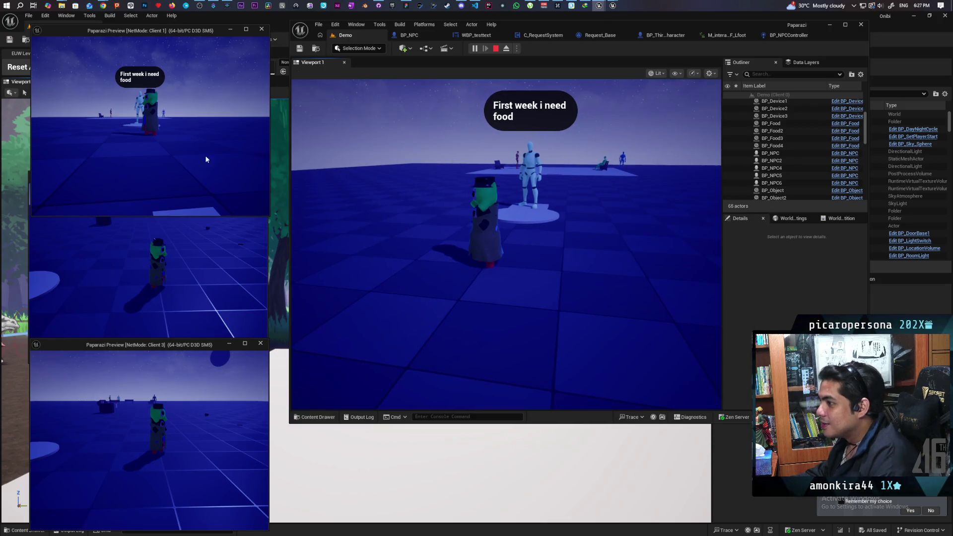
pyautogui.click(207, 163)
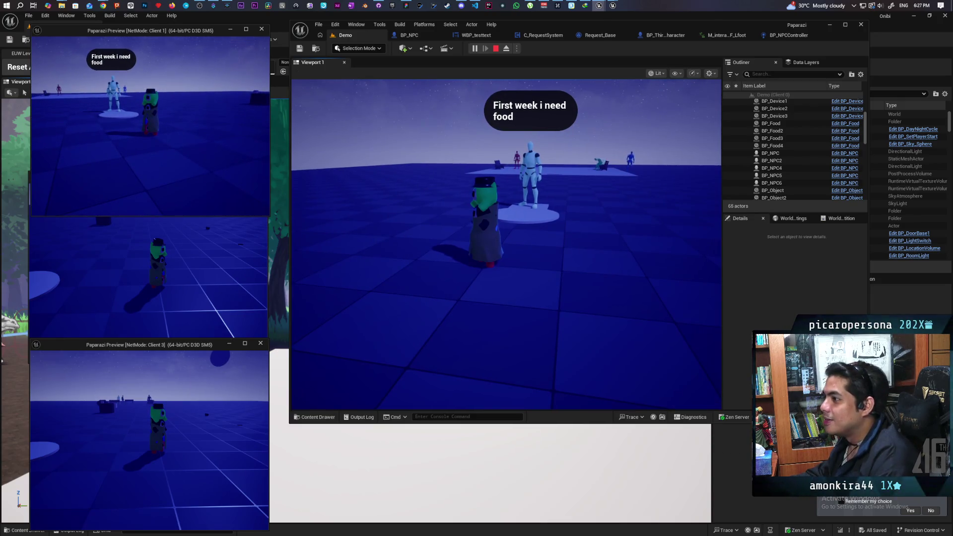
pyautogui.hotkey('shift', 'F1')
pyautogui.click(317, 182)
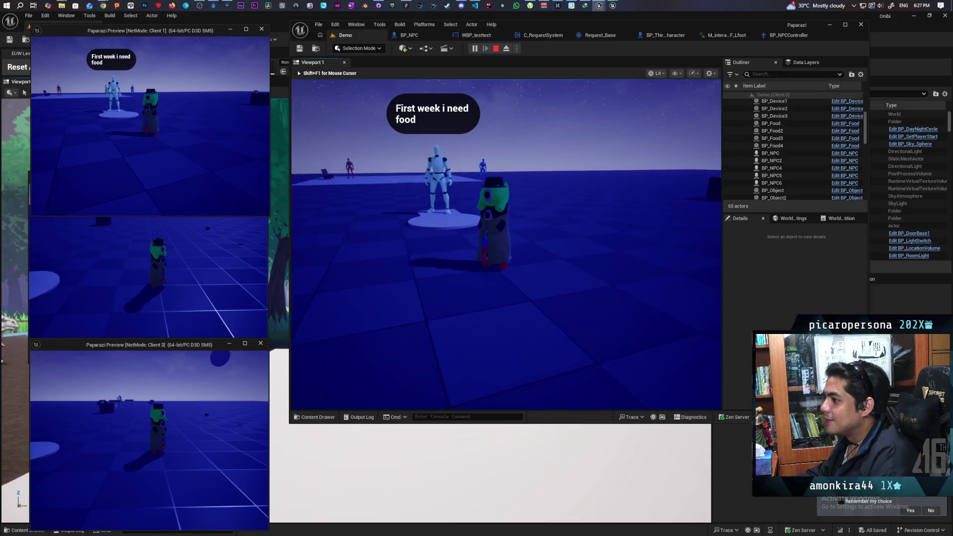
pyautogui.hotkey('shift', 'F1')
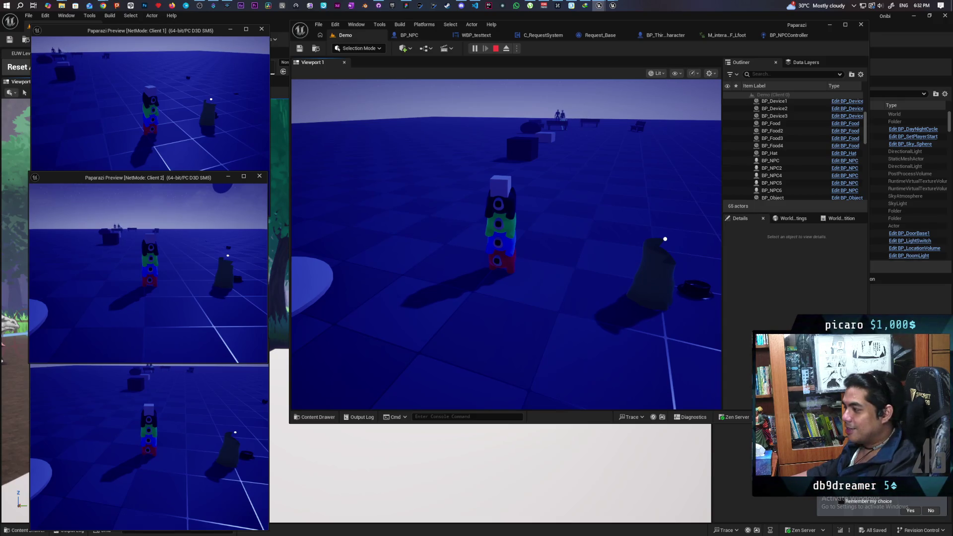
# Step: Bring Client 1's preview forward, then look toward the stacked NPC in the main game view
pyautogui.click(263, 137)
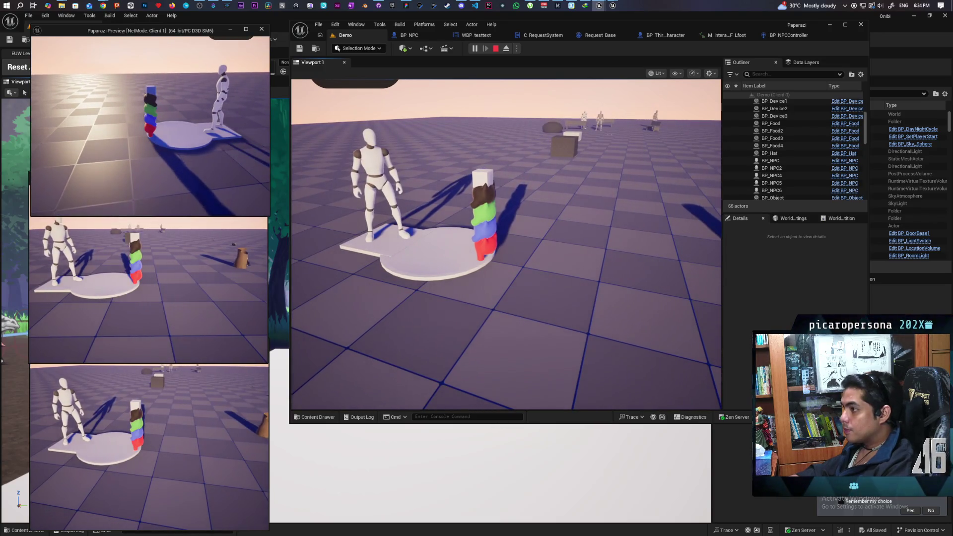
pyautogui.click(318, 124)
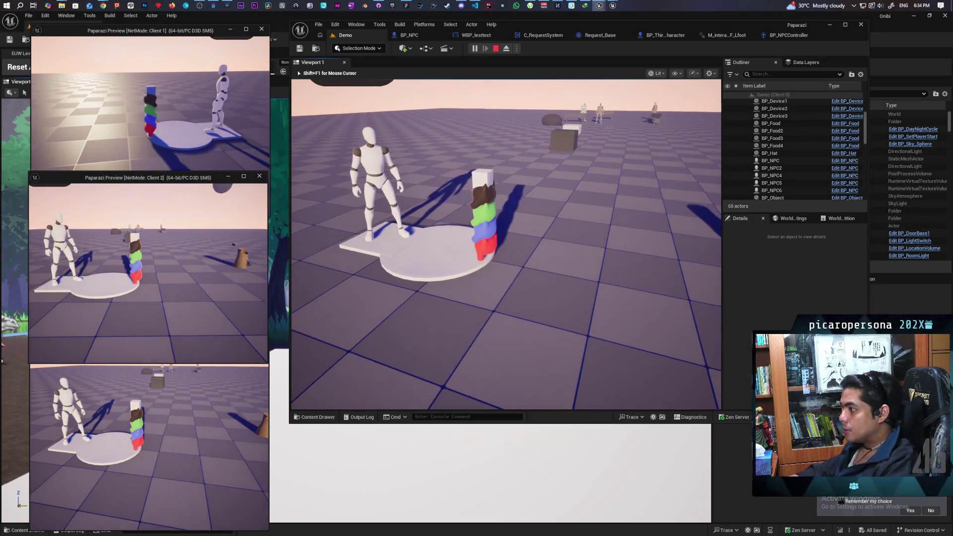
# Step: Walk the player stack onto the platform, turn around, and return beside the brown NPC
pyautogui.press('w')
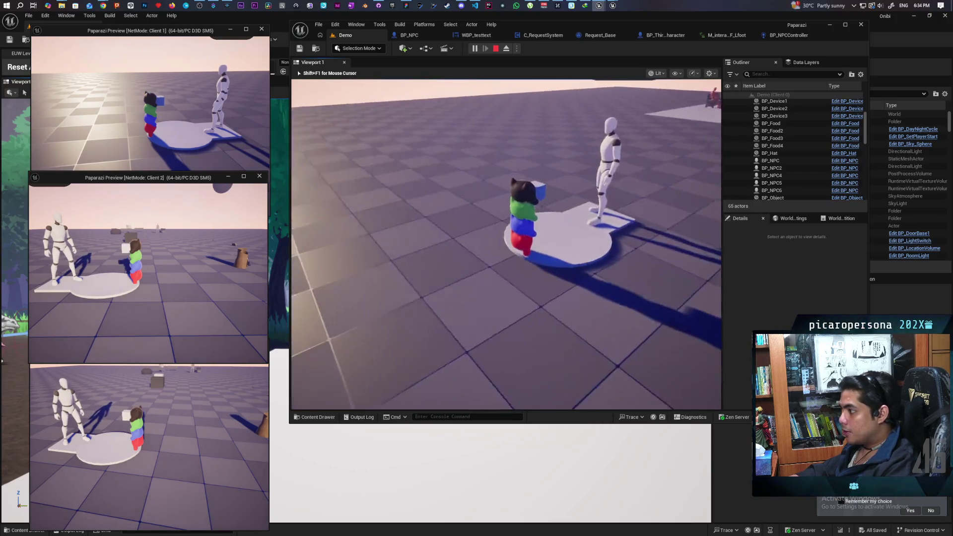
pyautogui.press('s')
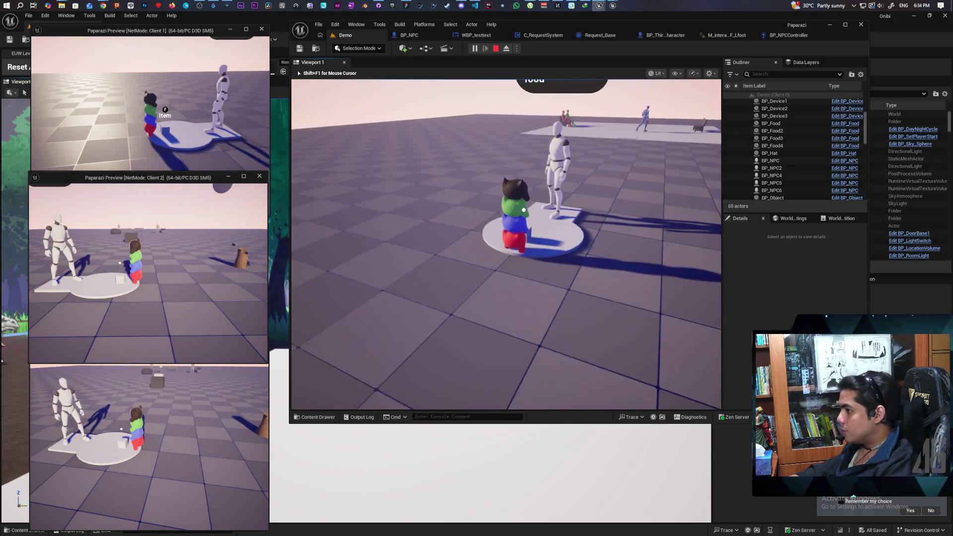
pyautogui.press('s')
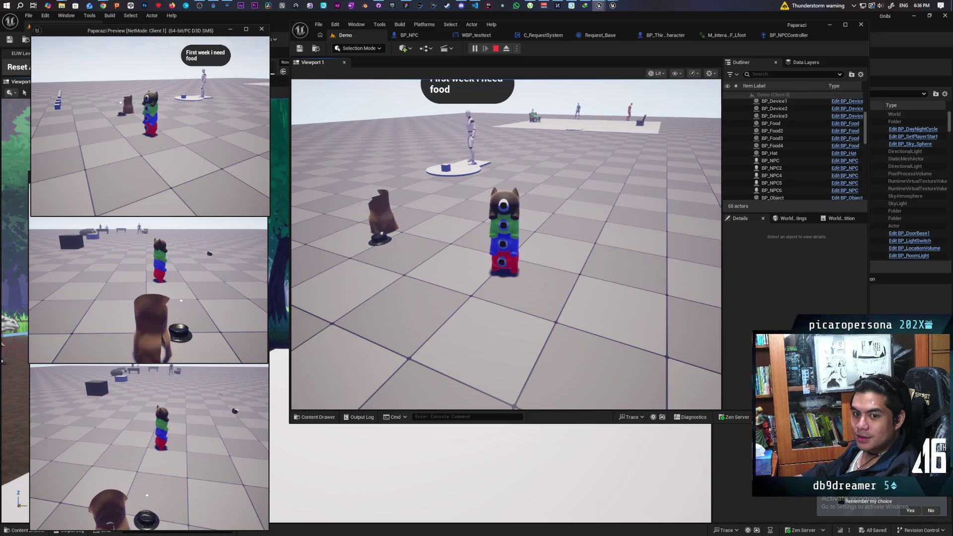
# Step: Stop the play session and fly the editor camera to the NPC spheres and keyhole platform
pyautogui.press('Escape')
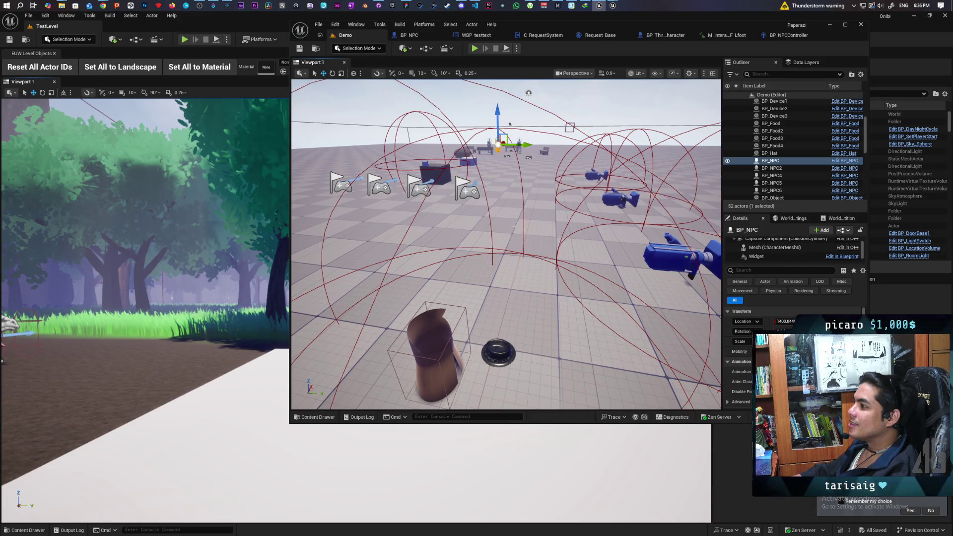
pyautogui.press('s')
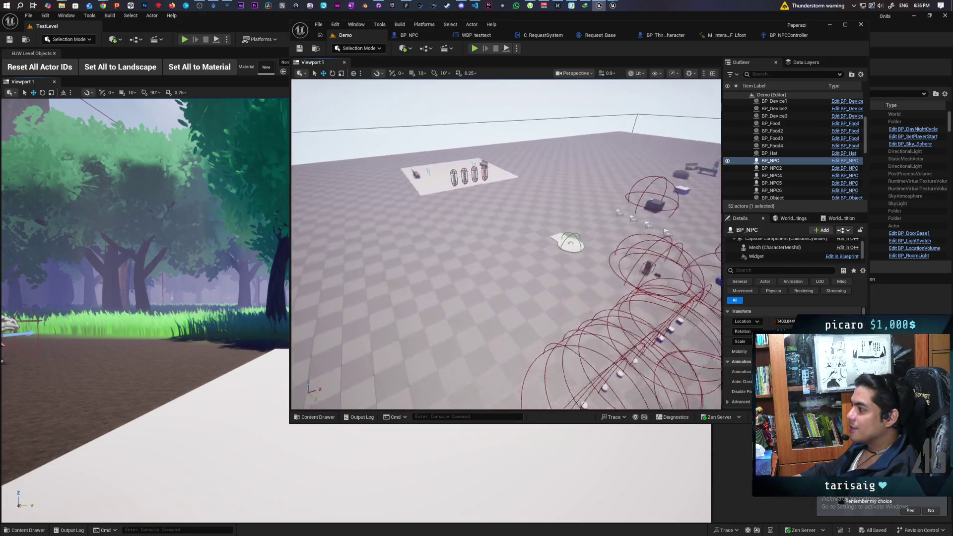
pyautogui.press('w')
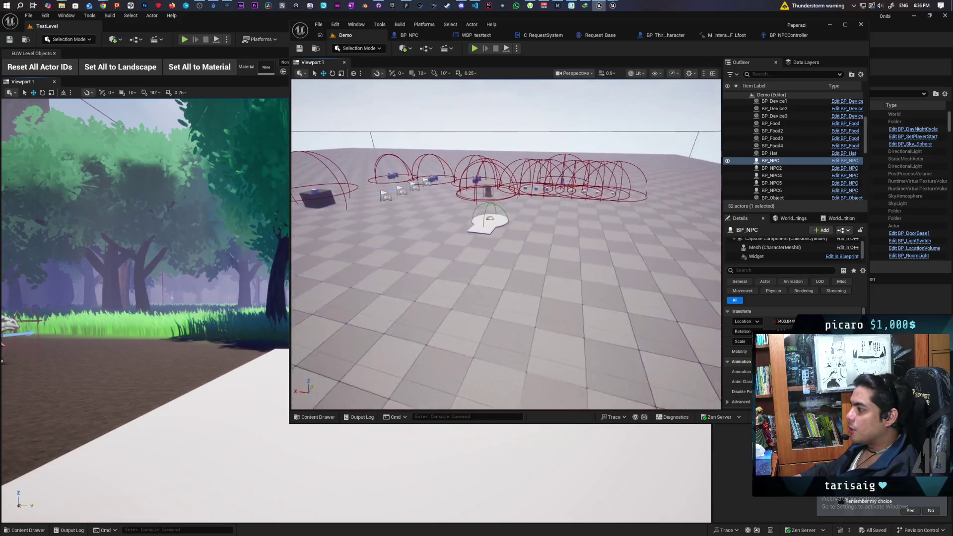
pyautogui.press('w')
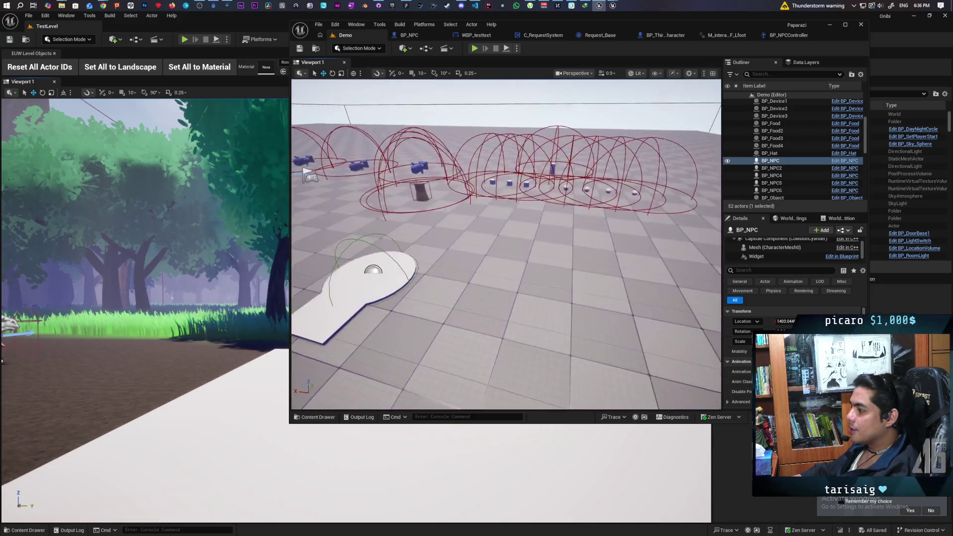
pyautogui.press('s')
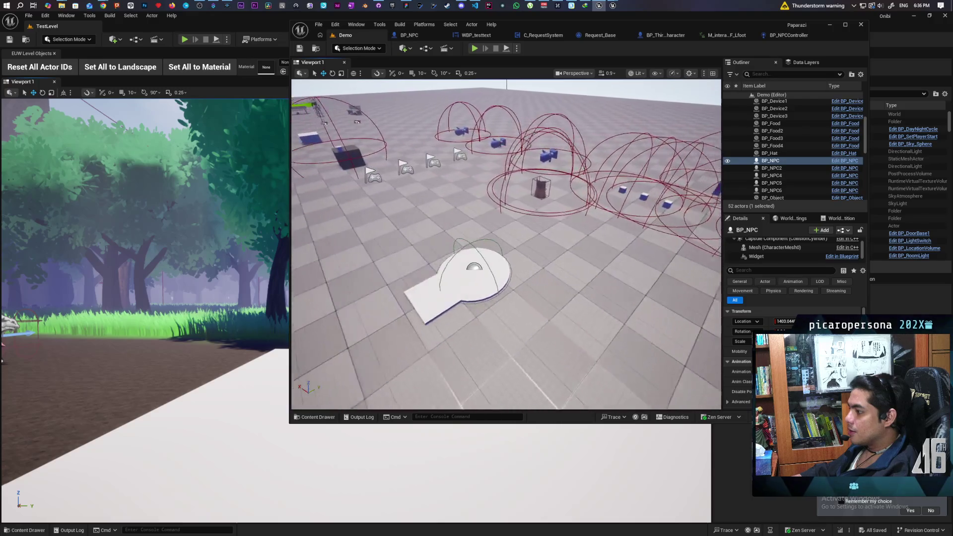
pyautogui.press('w')
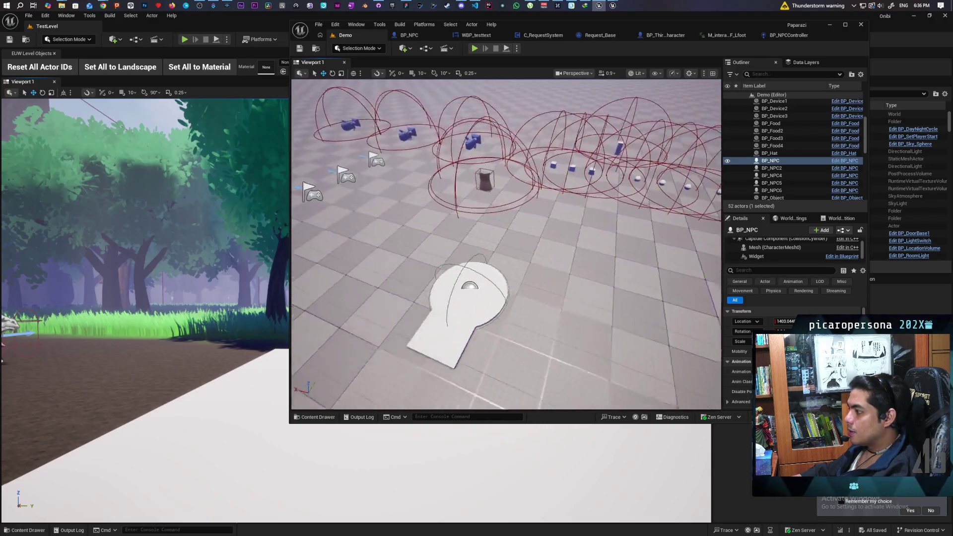
pyautogui.press('w')
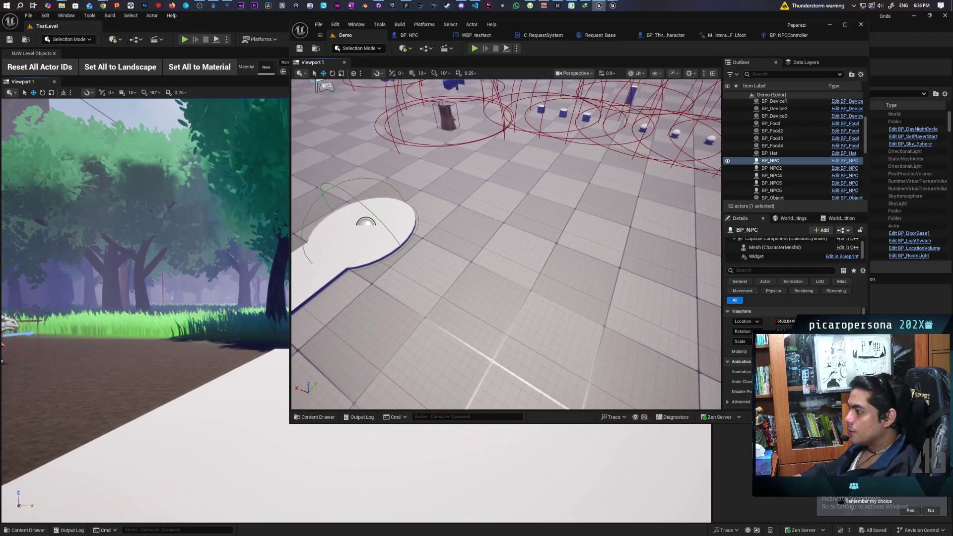
# Step: Open and widen the Place Actors panel, then drag a Geometry Box brush near the keyhole platform
pyautogui.click(351, 49)
pyautogui.click(405, 48)
pyautogui.click(405, 48)
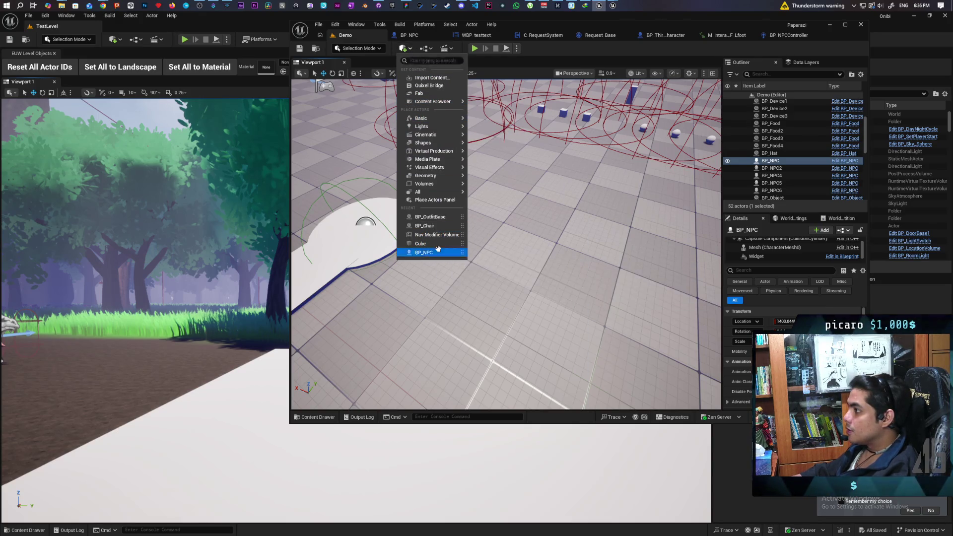
pyautogui.click(437, 200)
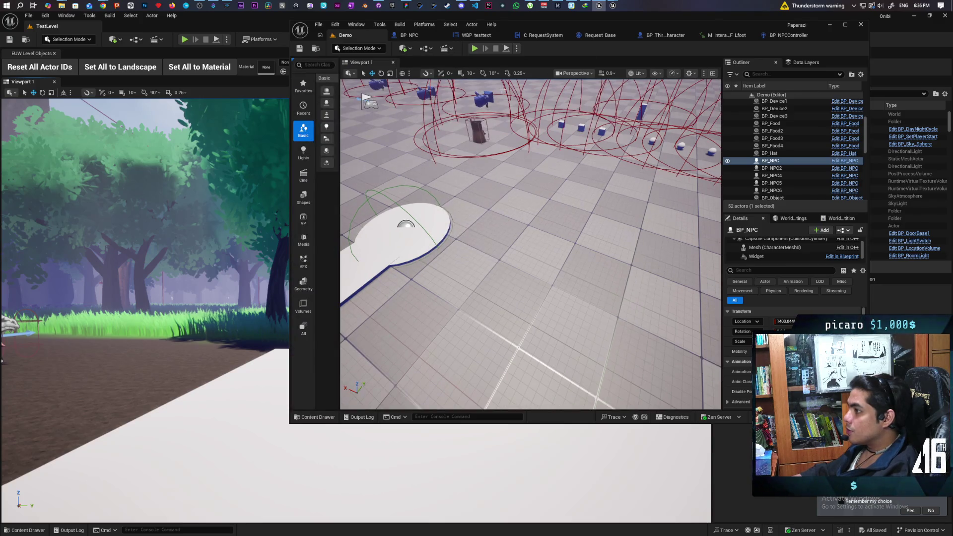
pyautogui.doubleClick(604, 25)
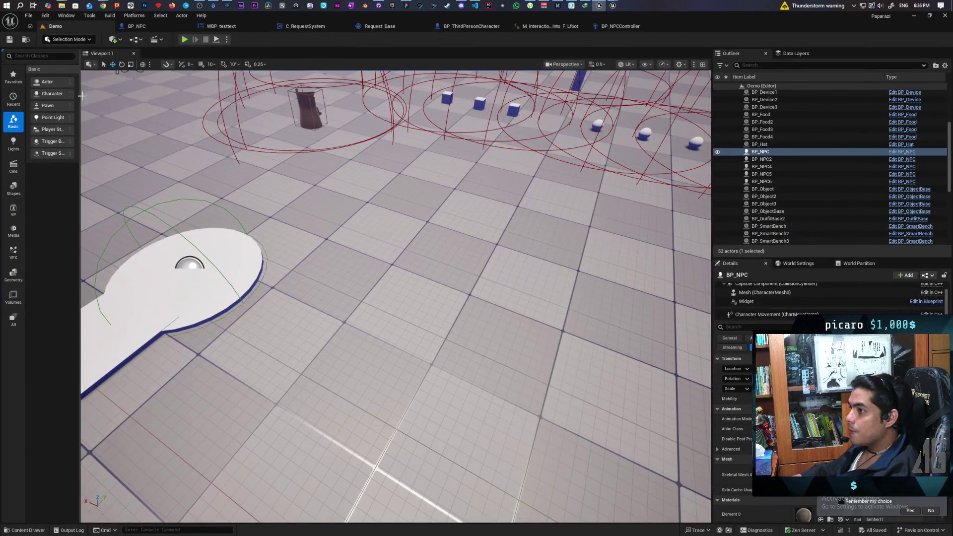
pyautogui.moveTo(80, 94)
pyautogui.mouseDown()
pyautogui.moveTo(153, 93)
pyautogui.moveTo(120, 98)
pyautogui.mouseUp()
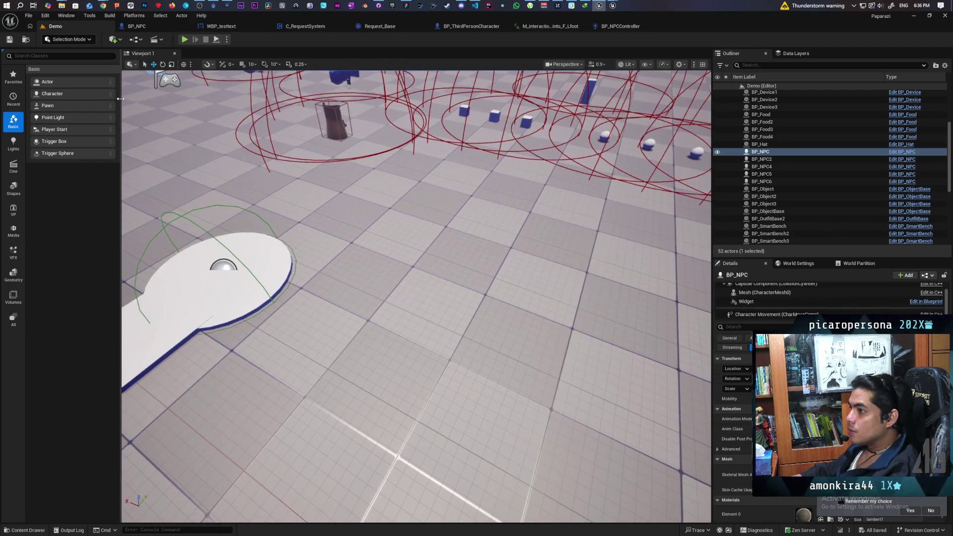
pyautogui.click(15, 258)
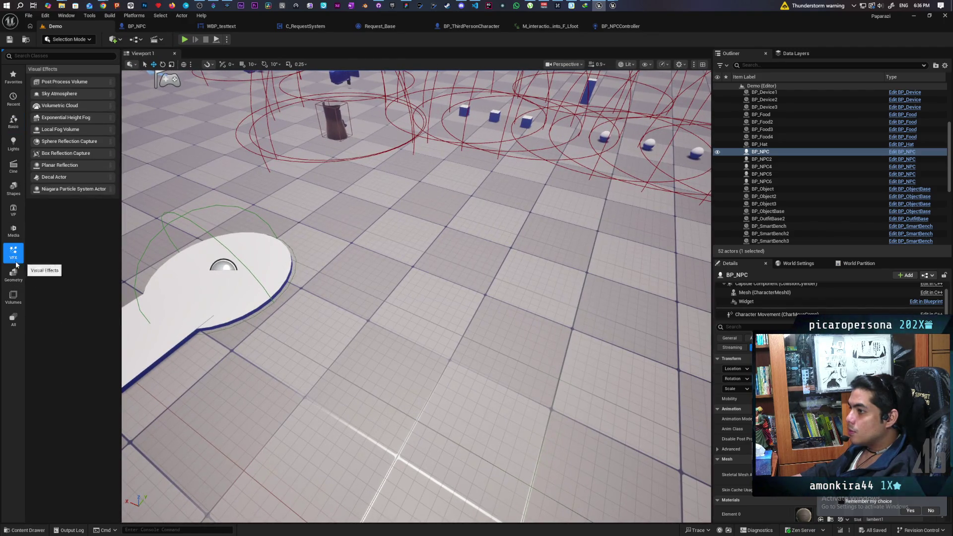
pyautogui.click(14, 274)
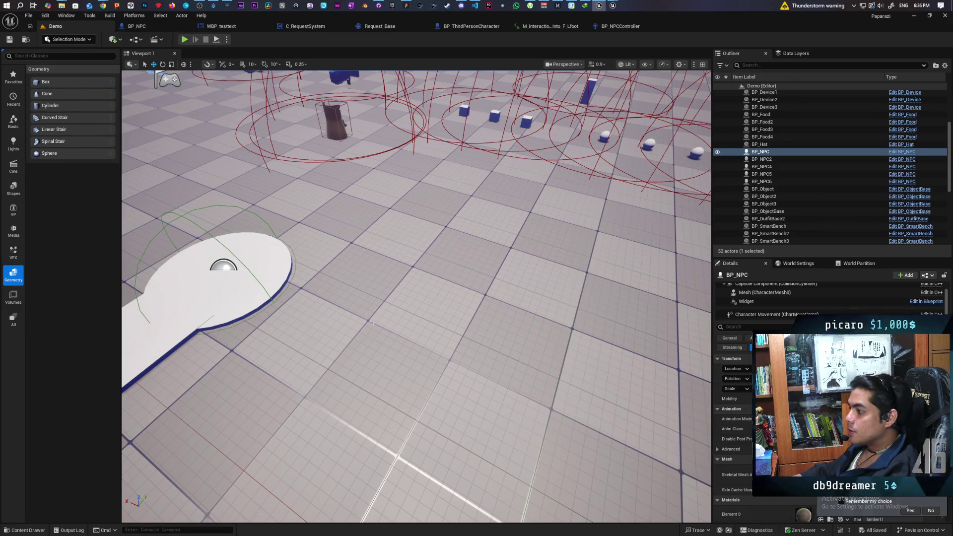
pyautogui.moveTo(55, 82)
pyautogui.mouseDown()
pyautogui.moveTo(124, 149)
pyautogui.moveTo(433, 343)
pyautogui.moveTo(451, 345)
pyautogui.mouseUp()
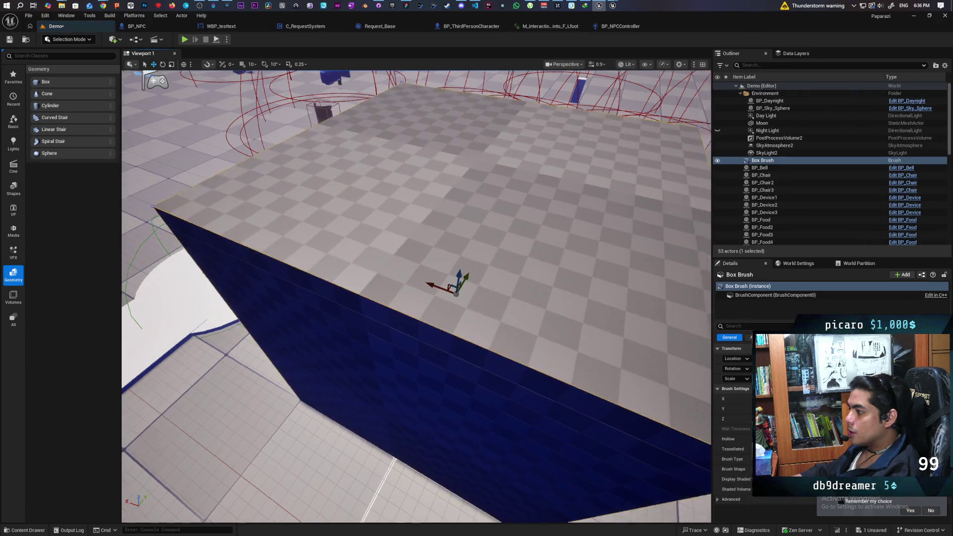
# Step: Shrink the new Box Brush to a small box via its Brush Settings X, Y and Z values
pyautogui.press('f')
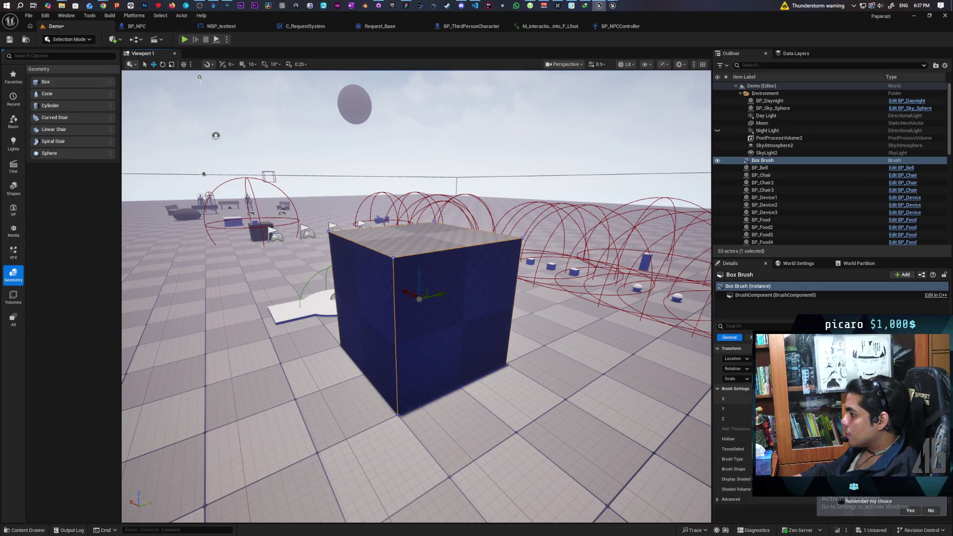
pyautogui.press('Return')
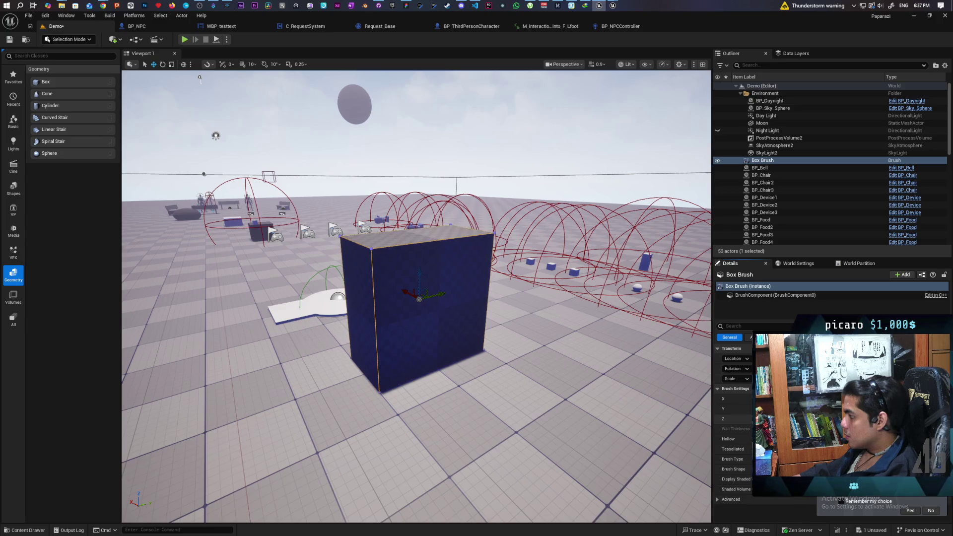
pyautogui.press('Return')
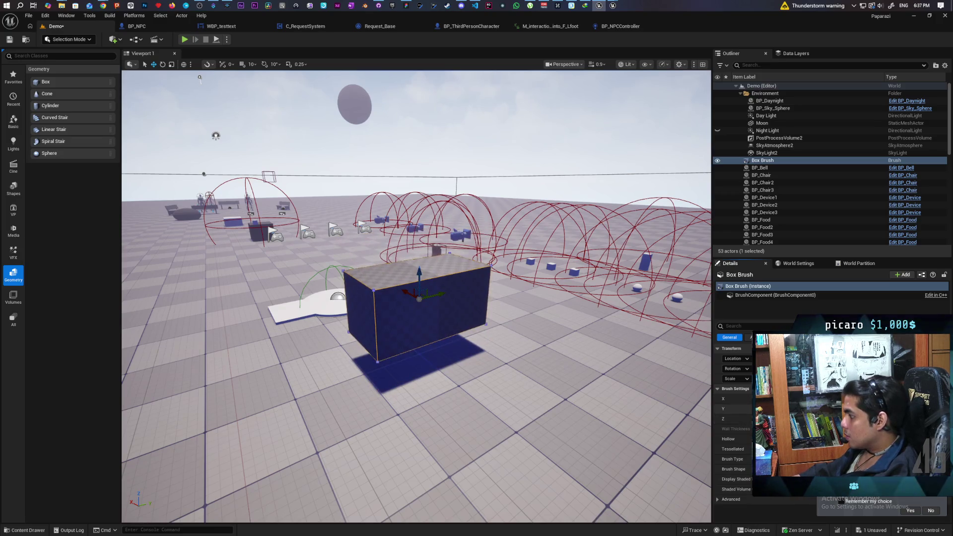
pyautogui.press('Return')
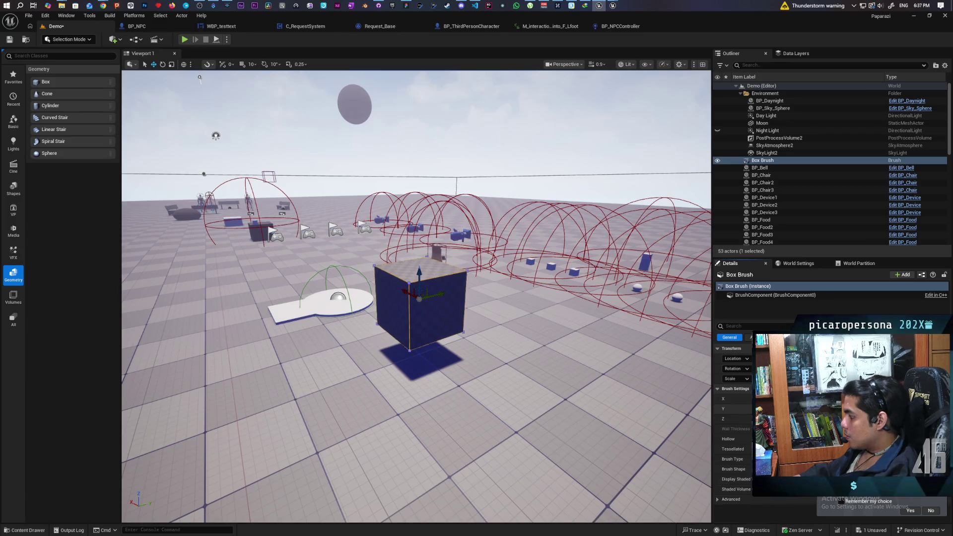
pyautogui.press('Return')
pyautogui.press('f')
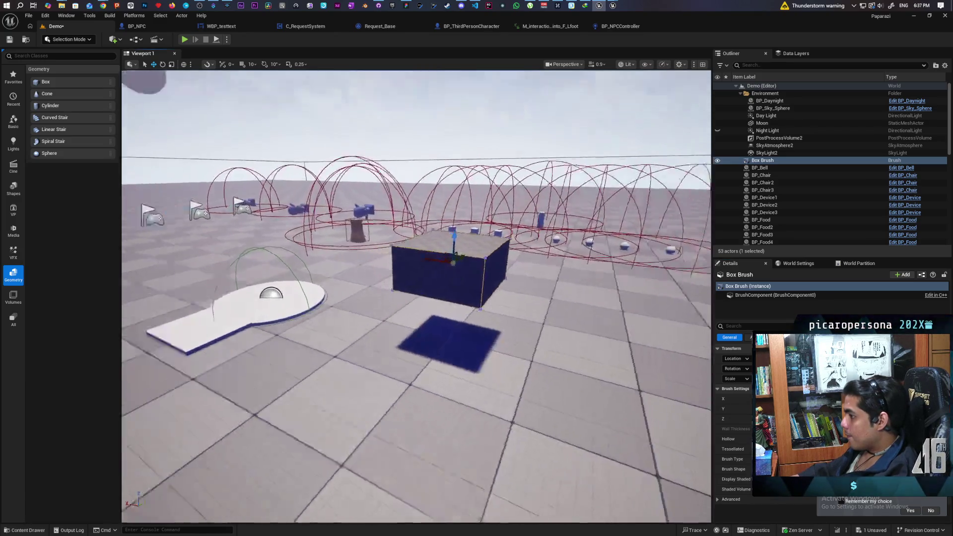
# Step: From the Content Drawer's Characters > Oni folder, drag SKM_gremlin into the level beside the box brush
pyautogui.click(29, 530)
pyautogui.click(342, 353)
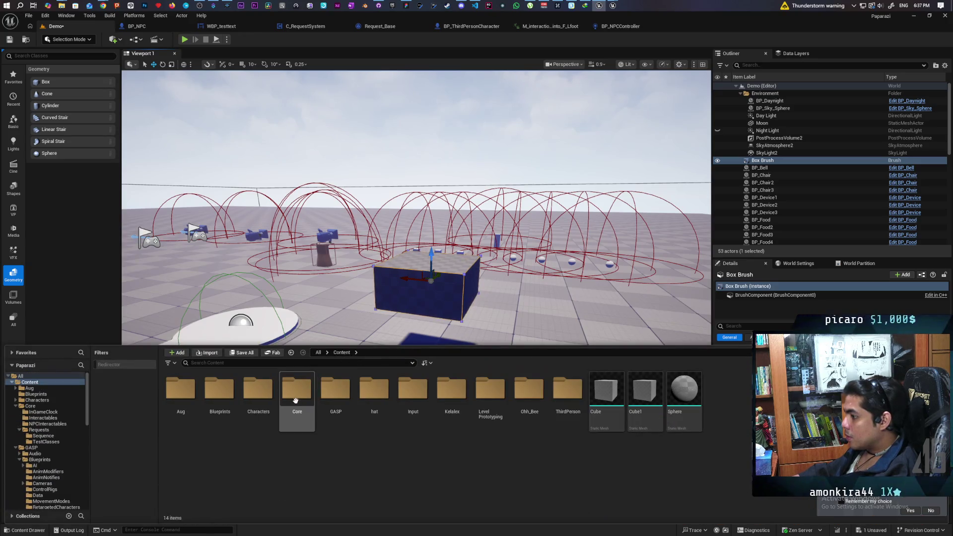
pyautogui.doubleClick(568, 390)
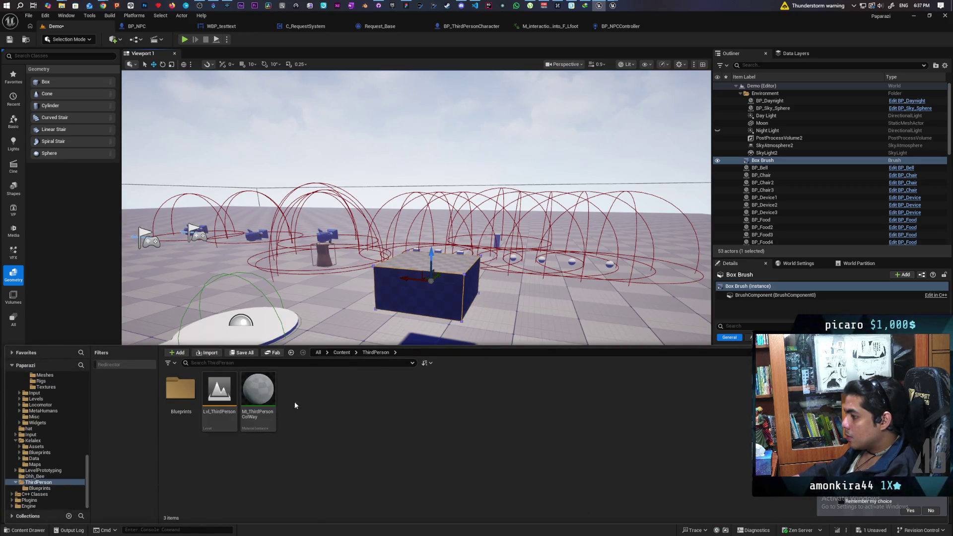
pyautogui.doubleClick(179, 392)
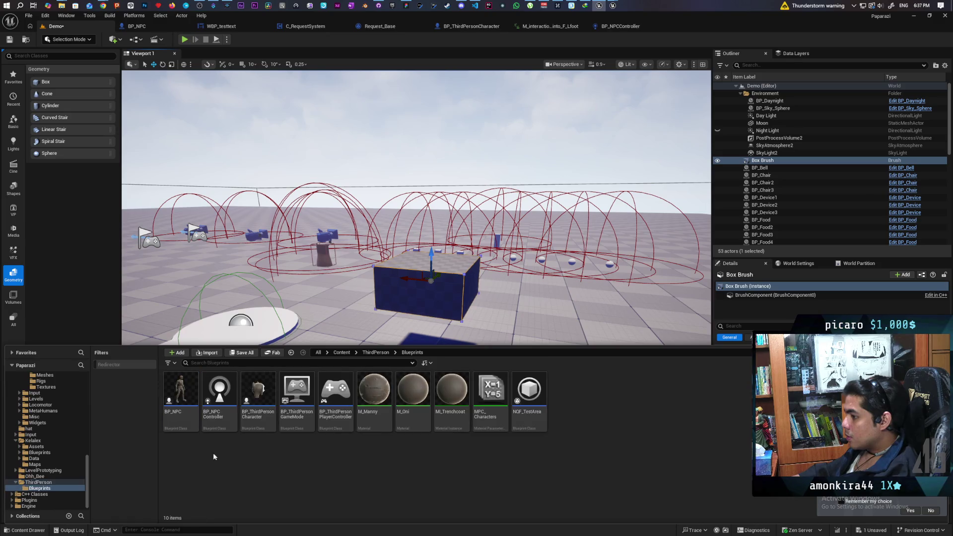
pyautogui.click(341, 353)
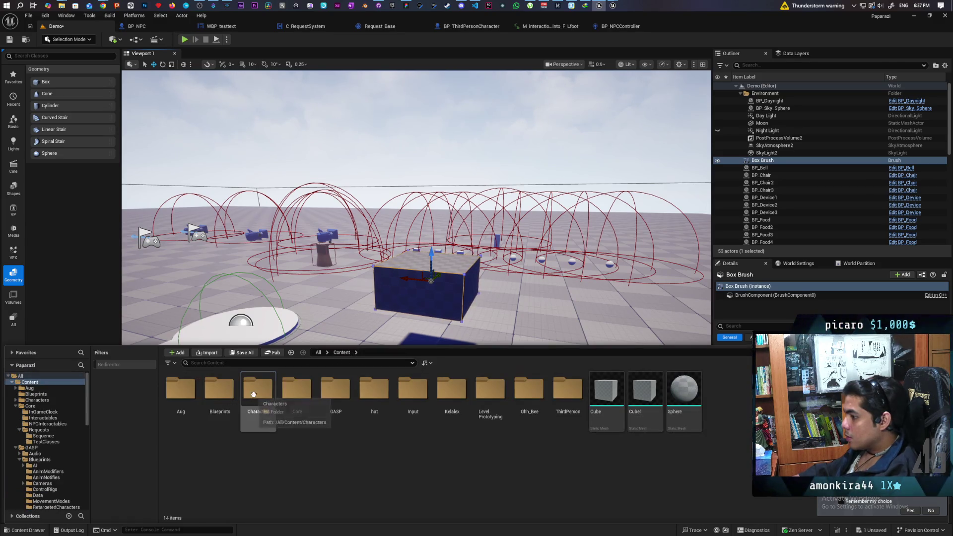
pyautogui.doubleClick(253, 394)
pyautogui.doubleClick(220, 390)
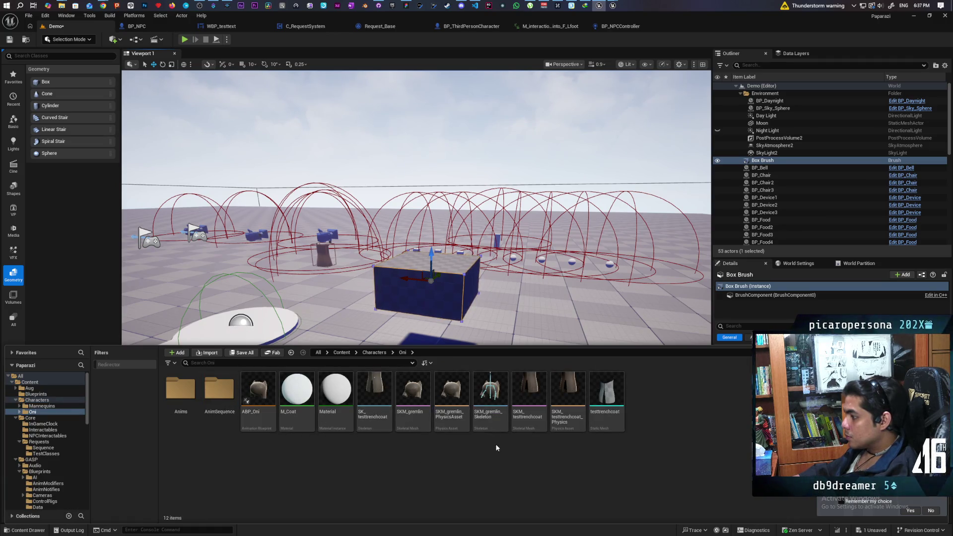
pyautogui.moveTo(408, 428)
pyautogui.moveTo(408, 428)
pyautogui.mouseDown()
pyautogui.moveTo(511, 324)
pyautogui.moveTo(493, 349)
pyautogui.moveTo(431, 348)
pyautogui.moveTo(447, 356)
pyautogui.mouseUp()
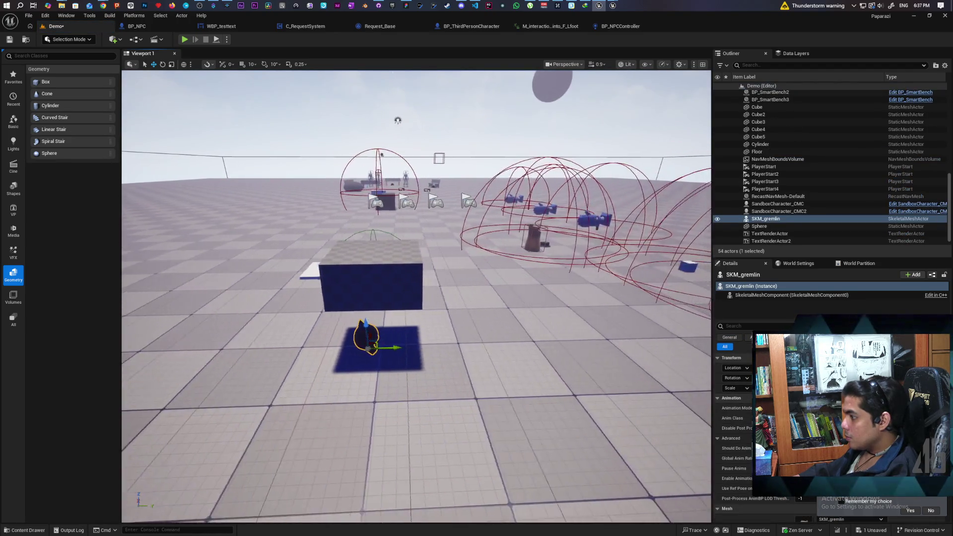
# Step: Move the Box Brush sideways and down along Y and Z so it covers the gremlin
pyautogui.click(493, 274)
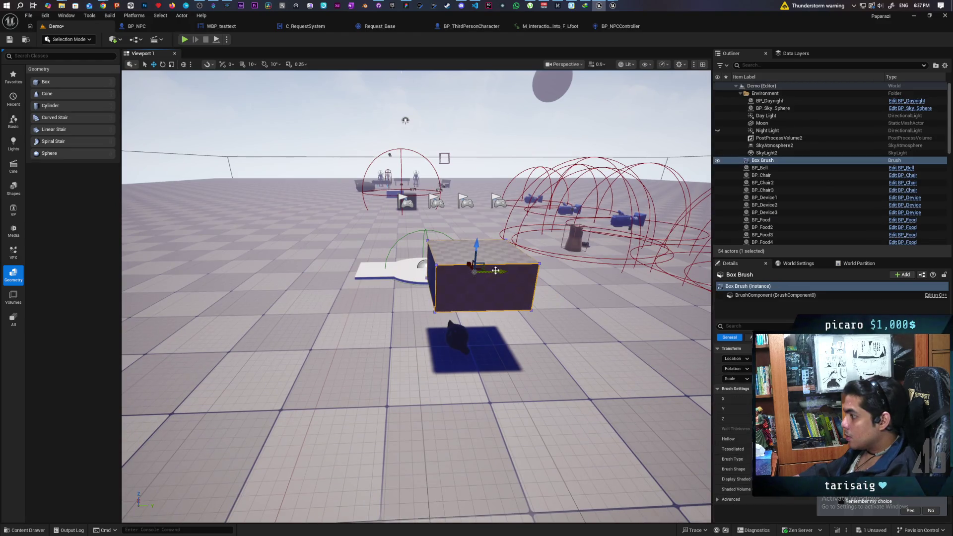
pyautogui.moveTo(496, 270); pyautogui.dragTo(483, 272)
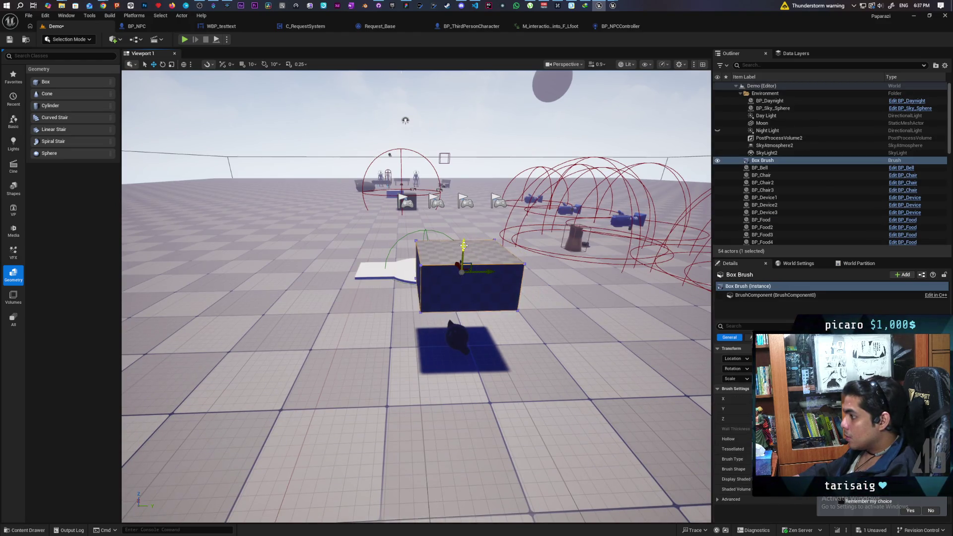
pyautogui.moveTo(462, 298)
pyautogui.mouseDown()
pyautogui.moveTo(464, 306)
pyautogui.moveTo(402, 189)
pyautogui.moveTo(472, 219)
pyautogui.moveTo(477, 283)
pyautogui.moveTo(442, 270)
pyautogui.moveTo(420, 278)
pyautogui.mouseUp()
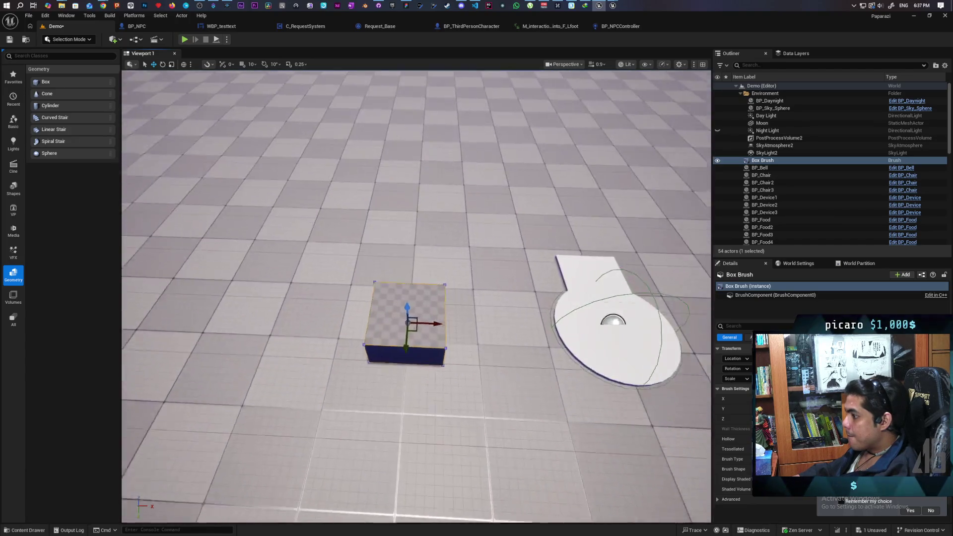
pyautogui.moveTo(419, 278)
pyautogui.mouseDown()
pyautogui.moveTo(415, 286)
pyautogui.moveTo(440, 278)
pyautogui.moveTo(422, 291)
pyautogui.mouseUp()
pyautogui.press('f')
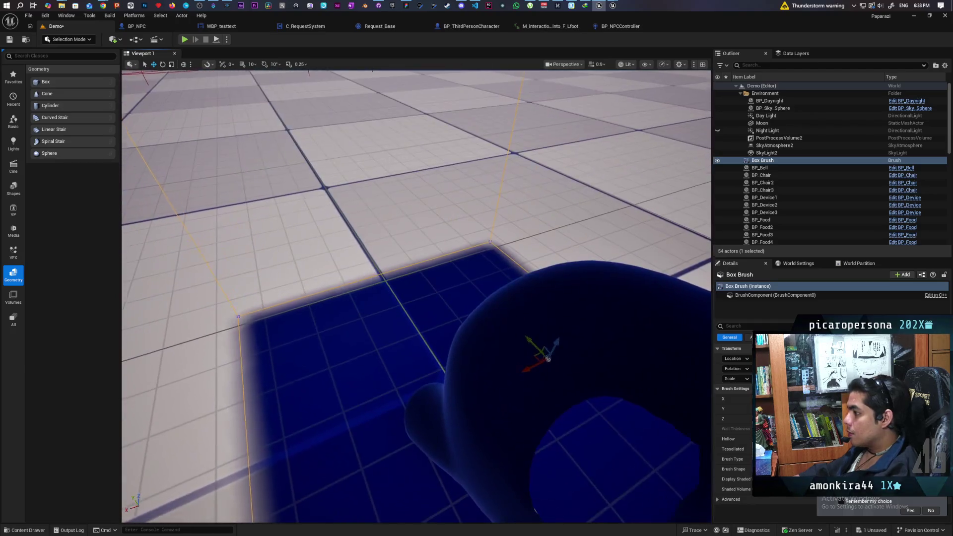
pyautogui.moveTo(548, 358); pyautogui.dragTo(566, 356)
pyautogui.moveTo(594, 410)
pyautogui.mouseDown()
pyautogui.moveTo(576, 405)
pyautogui.moveTo(595, 409)
pyautogui.mouseUp()
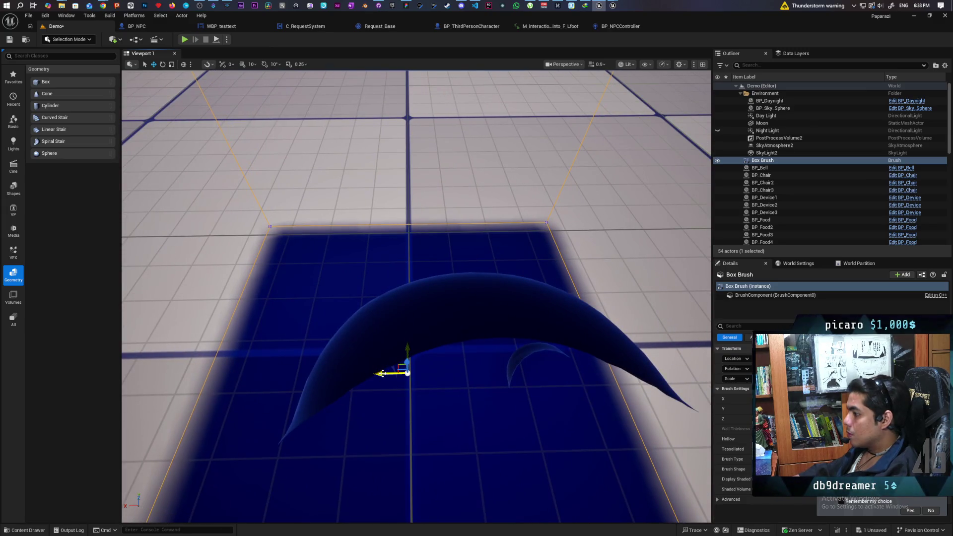
# Step: Hide the Box Brush in the editor using its eye icon in the Outliner
pyautogui.press('f')
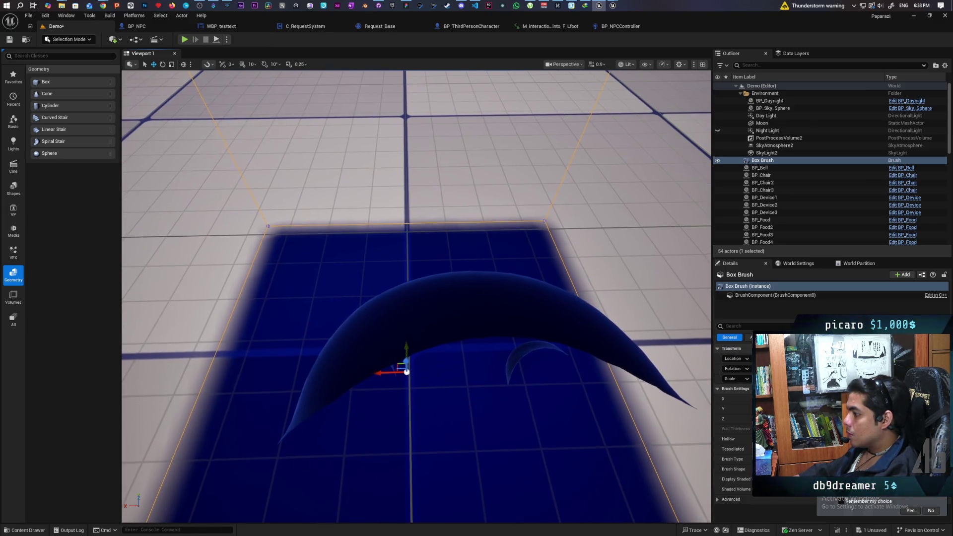
pyautogui.doubleClick(717, 163)
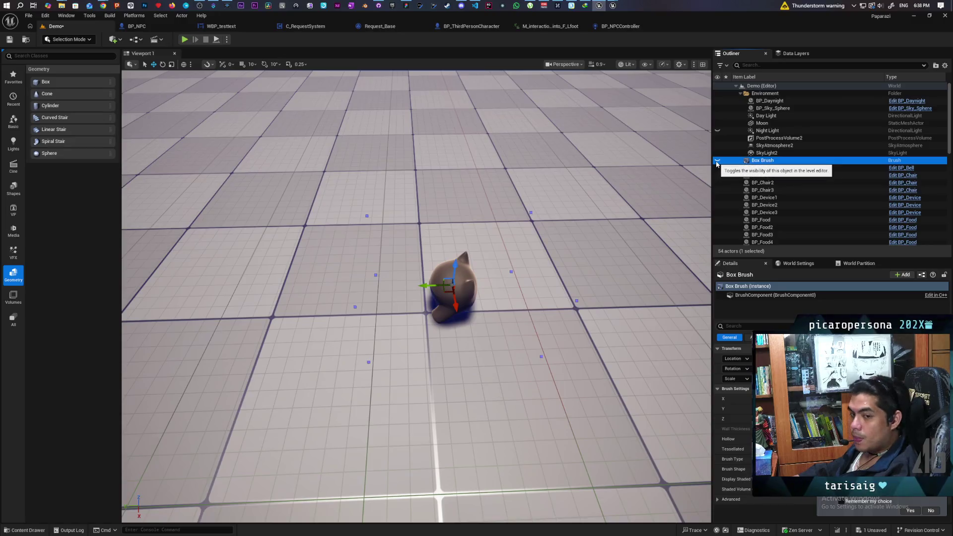
pyautogui.click(718, 161)
pyautogui.click(717, 161)
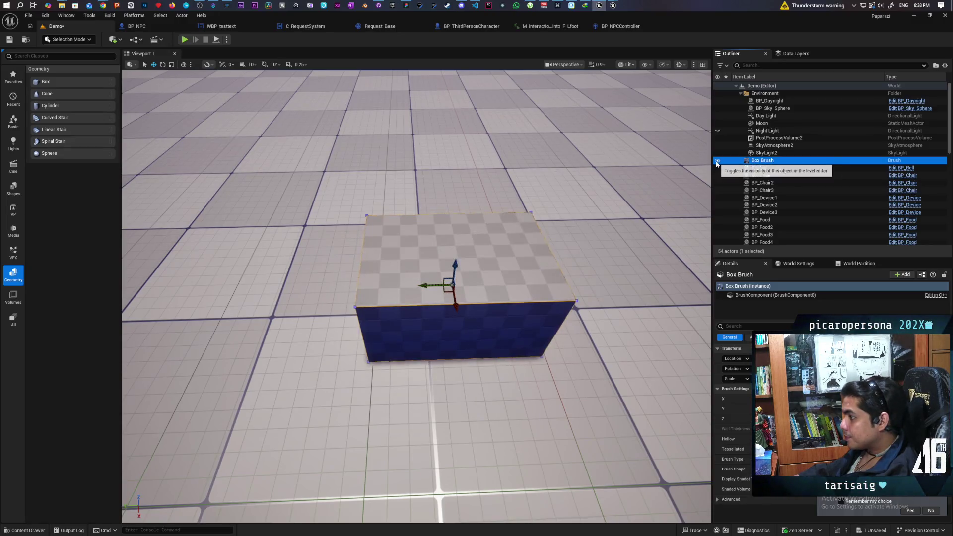
pyautogui.click(717, 160)
# Step: Select the SKM_gremlin mesh and nudge it slightly along the X axis
pyautogui.moveTo(417, 298); pyautogui.dragTo(417, 258)
pyautogui.moveTo(417, 298); pyautogui.dragTo(417, 338)
pyautogui.moveTo(652, 186)
pyautogui.mouseDown()
pyautogui.moveTo(651, 169)
pyautogui.moveTo(652, 186)
pyautogui.mouseUp()
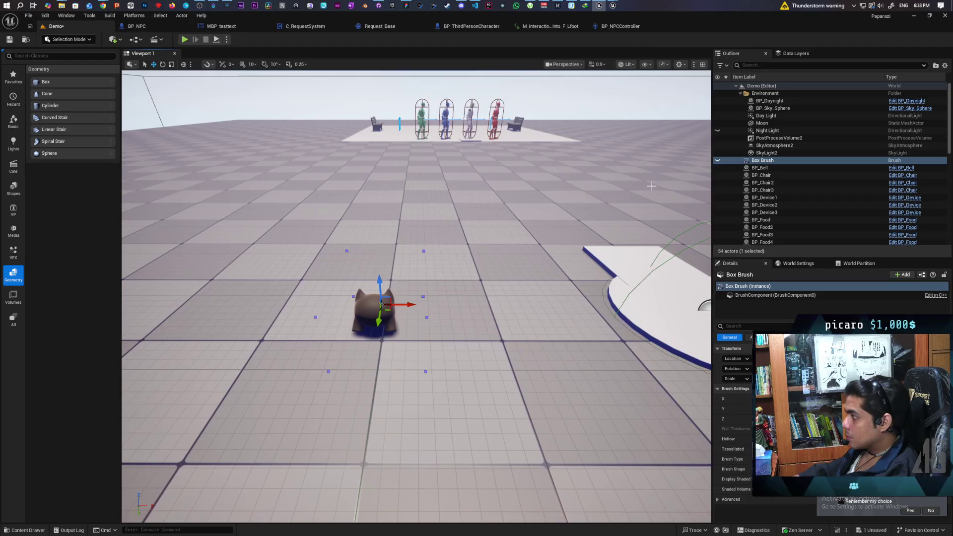
pyautogui.click(372, 312)
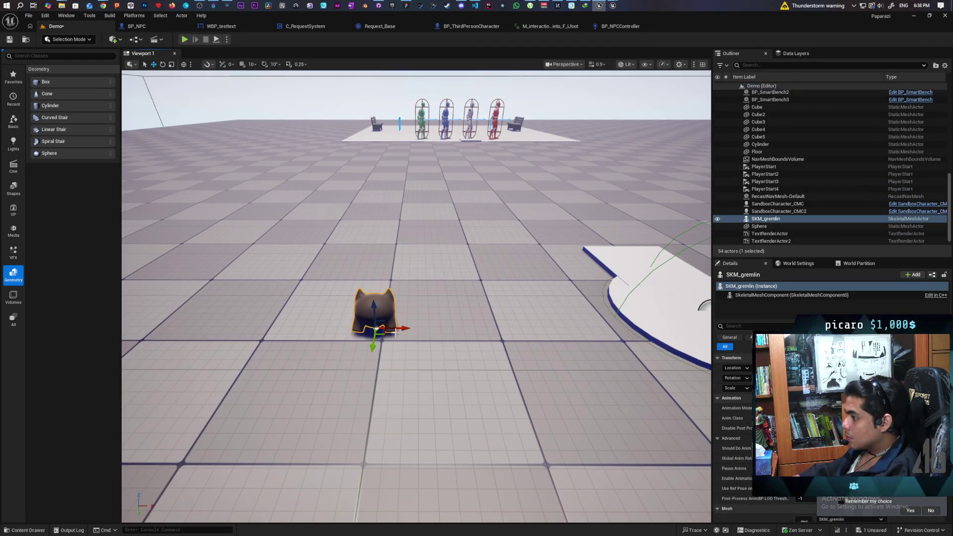
pyautogui.moveTo(400, 328); pyautogui.dragTo(406, 329)
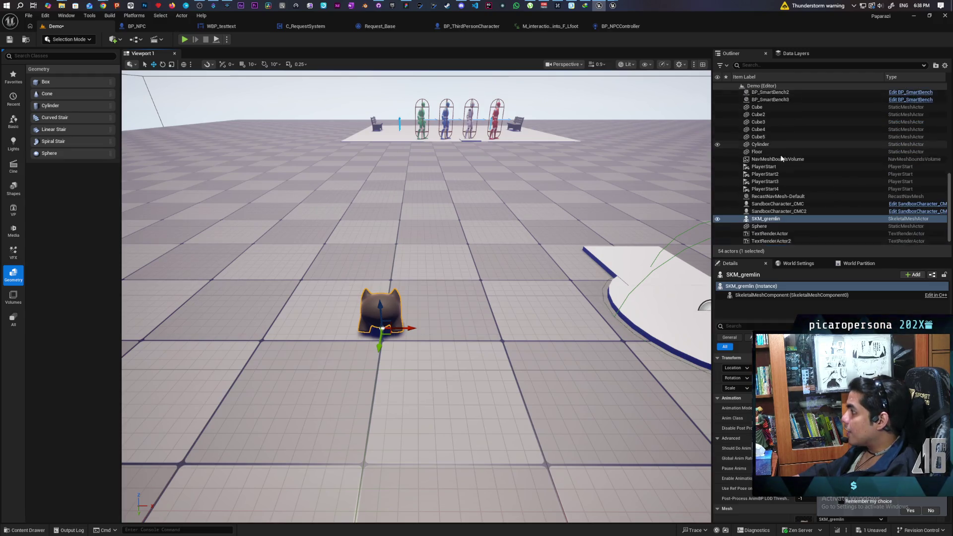
pyautogui.scroll(-1, 781, 159)
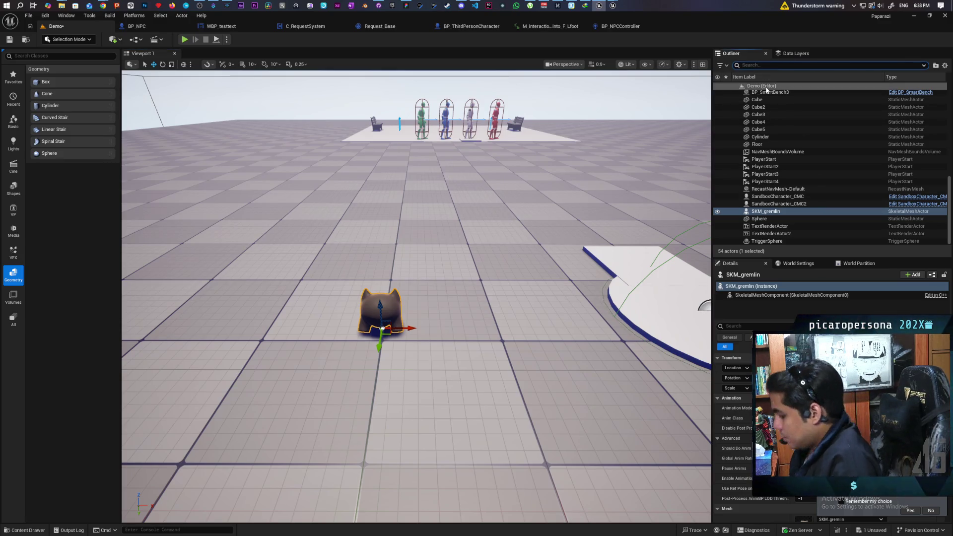
pyautogui.write('box')
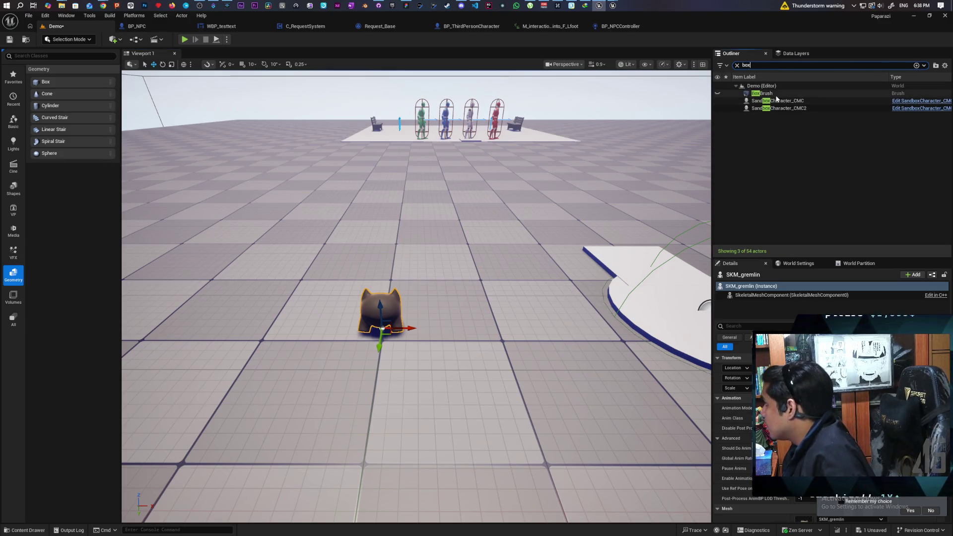
pyautogui.click(725, 93)
pyautogui.click(717, 92)
pyautogui.click(737, 65)
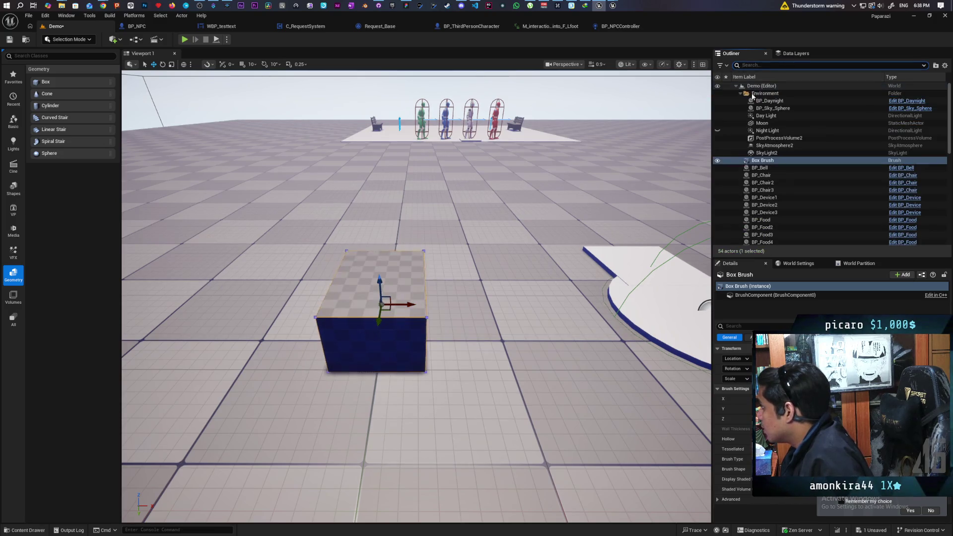
pyautogui.click(718, 162)
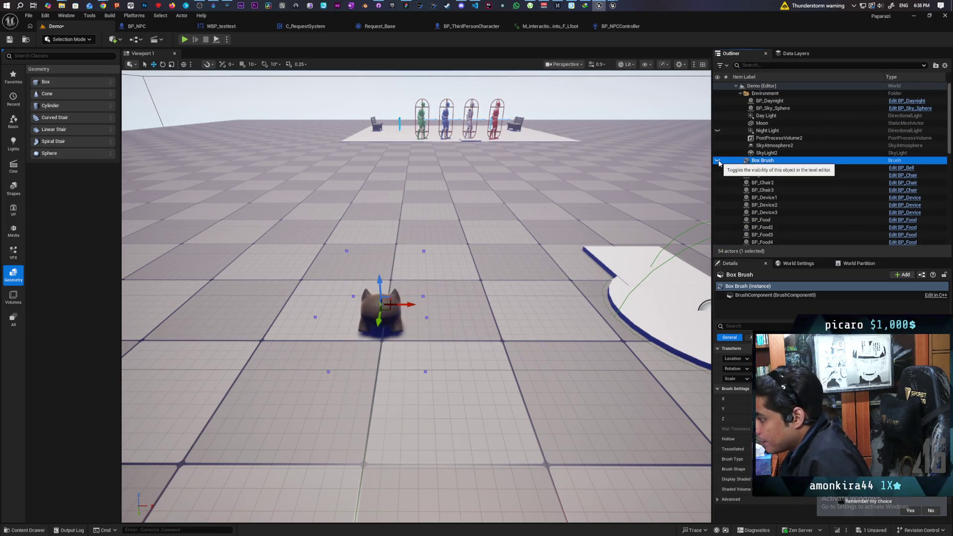
pyautogui.click(718, 161)
pyautogui.click(718, 161)
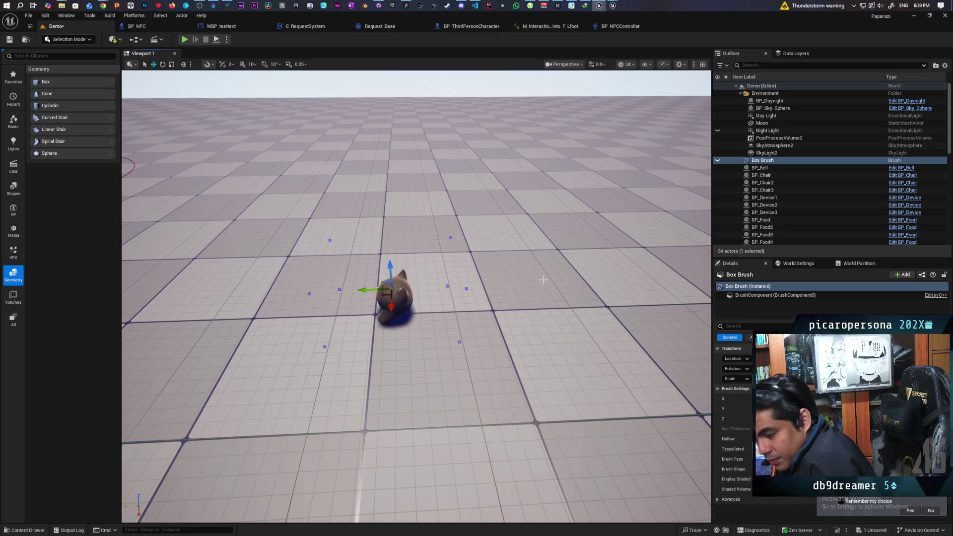
pyautogui.moveTo(491, 351)
pyautogui.mouseDown()
pyautogui.moveTo(497, 298)
pyautogui.moveTo(491, 348)
pyautogui.moveTo(484, 340)
pyautogui.moveTo(504, 342)
pyautogui.mouseUp()
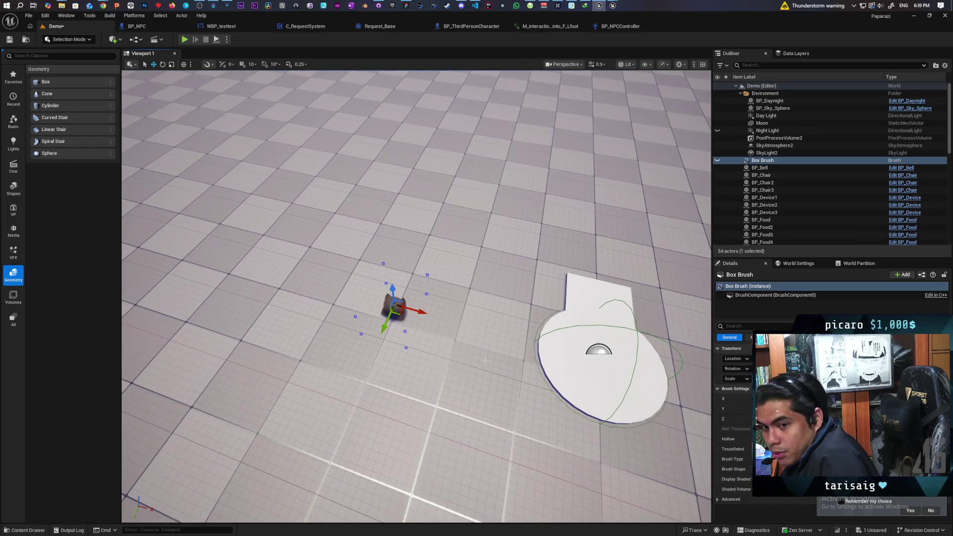
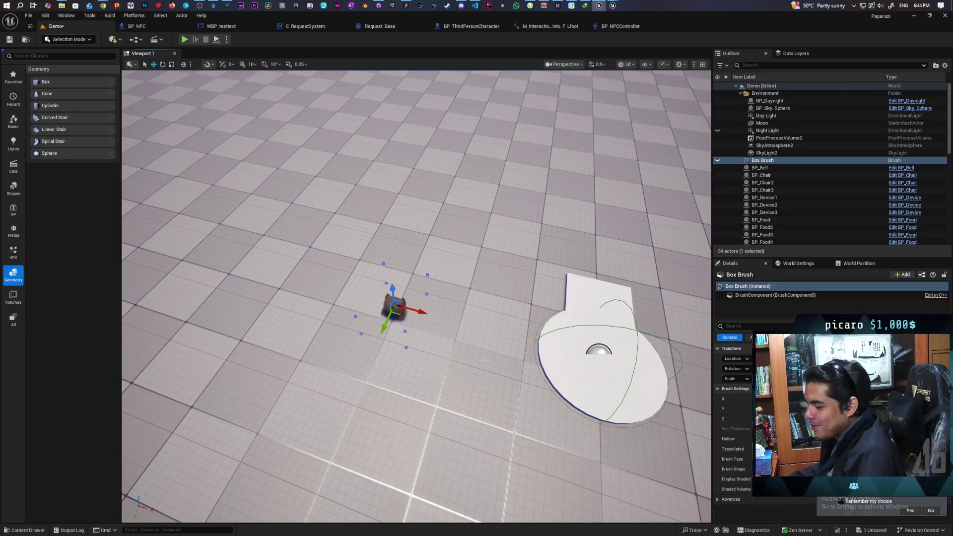
# Step: Unhide the Box Brush from the Outliner and frame it in the viewport
pyautogui.moveTo(485, 361)
pyautogui.mouseDown()
pyautogui.moveTo(412, 343)
pyautogui.moveTo(385, 324)
pyautogui.moveTo(394, 319)
pyautogui.moveTo(313, 393)
pyautogui.moveTo(556, 323)
pyautogui.moveTo(363, 350)
pyautogui.moveTo(525, 310)
pyautogui.mouseUp()
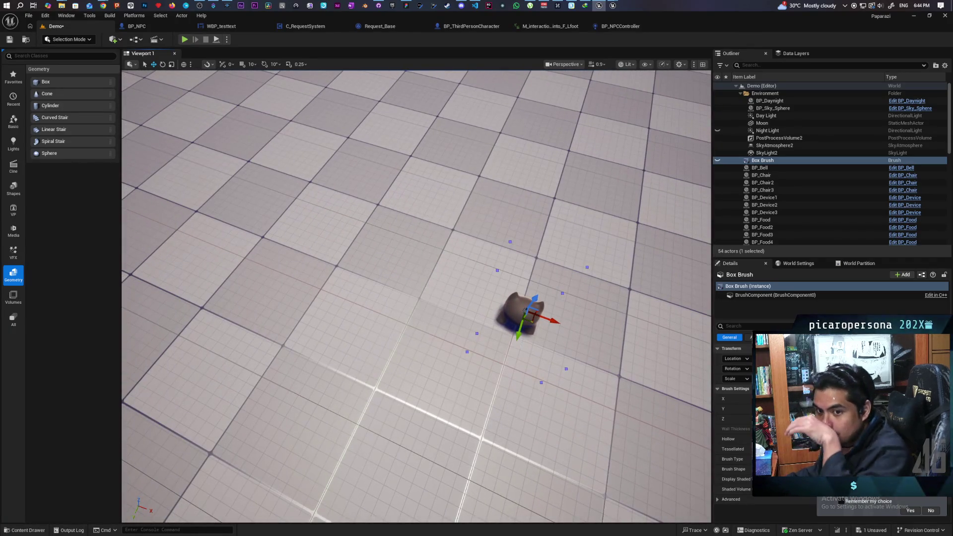
pyautogui.click(717, 160)
pyautogui.doubleClick(745, 161)
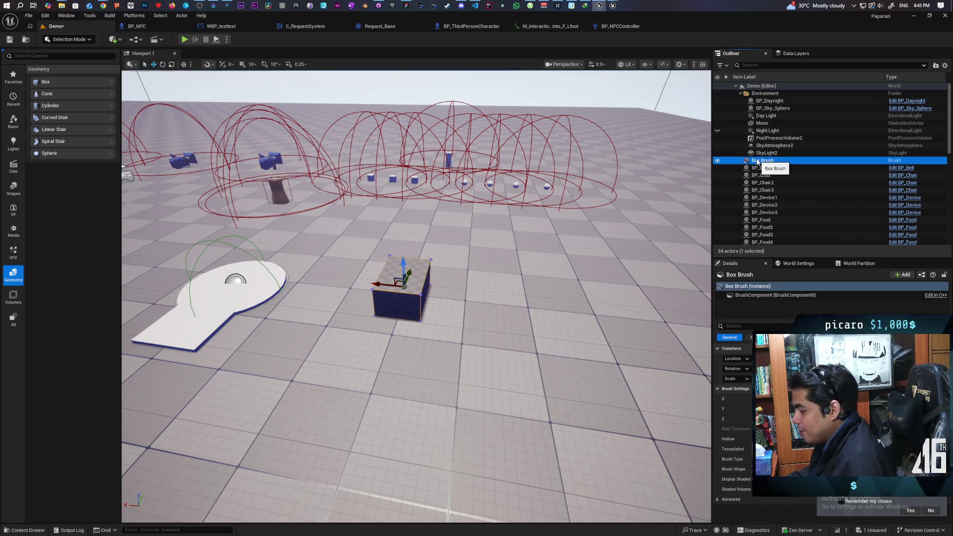
# Step: Duplicate the Box Brush with Ctrl+D and confirm the copy's name as Box Brush2
pyautogui.hotkey('ctrl', 'd')
pyautogui.press('F2')
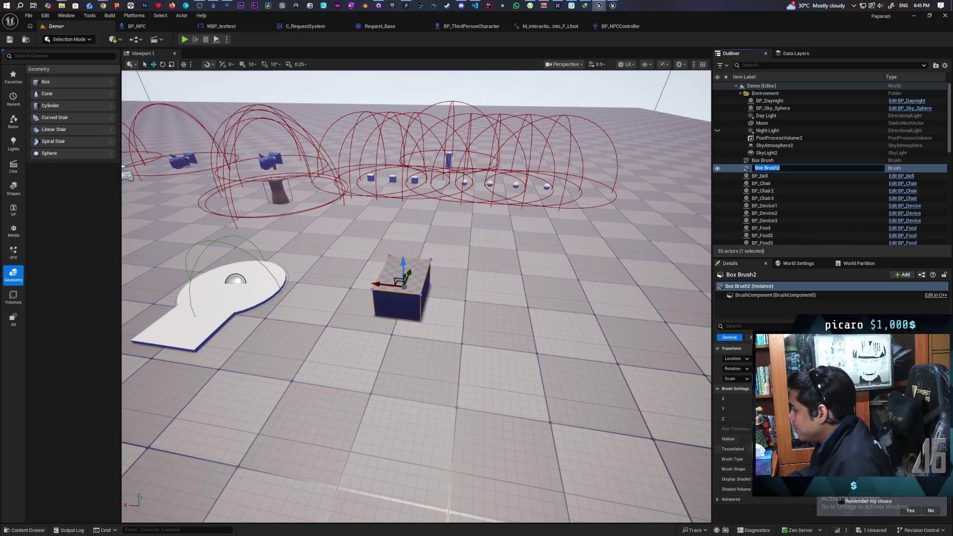
pyautogui.press('Return')
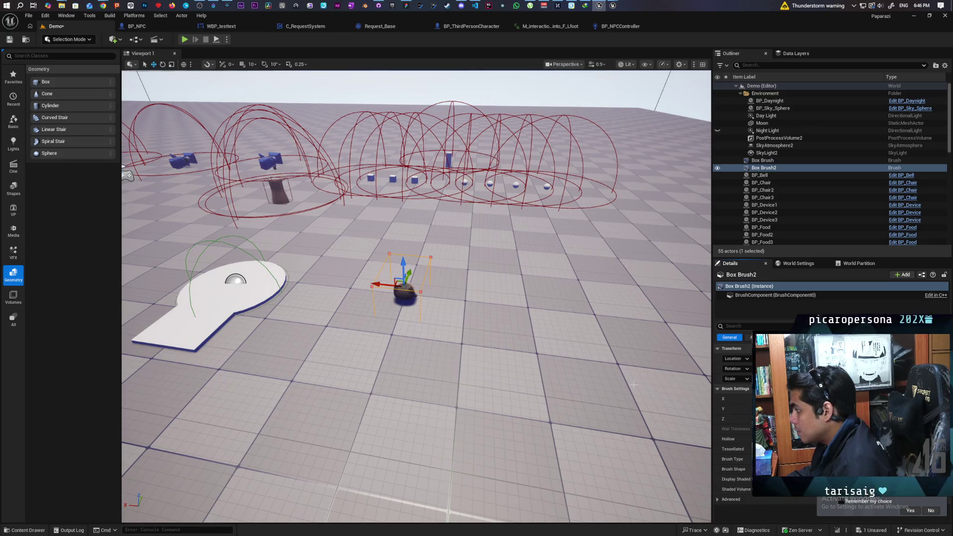
# Step: Fly the camera toward the new brush, then select the Floor actor
pyautogui.moveTo(634, 374); pyautogui.dragTo(536, 303)
pyautogui.moveTo(435, 377)
pyautogui.mouseDown()
pyautogui.moveTo(436, 399)
pyautogui.moveTo(436, 335)
pyautogui.moveTo(489, 337)
pyautogui.mouseUp()
pyautogui.click(536, 358)
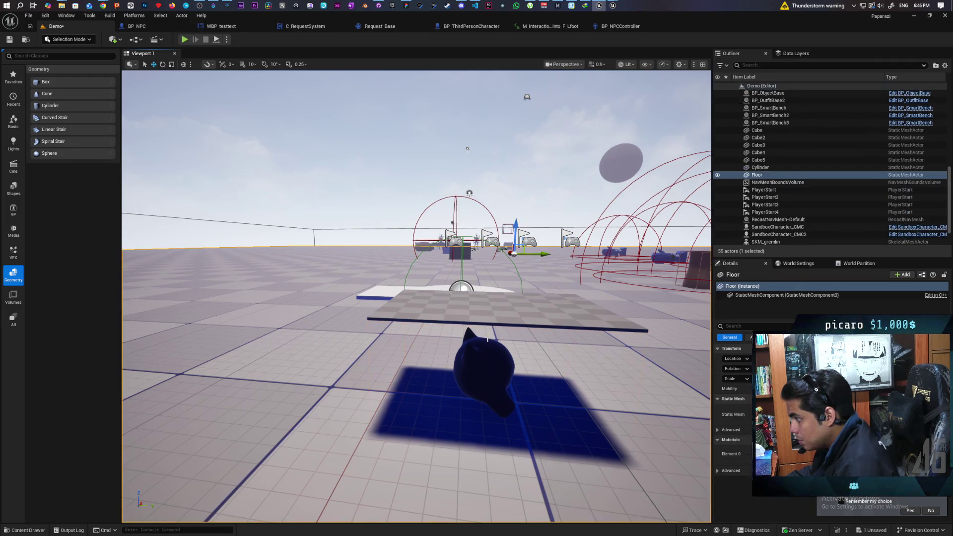
pyautogui.moveTo(536, 357)
pyautogui.mouseDown()
pyautogui.moveTo(586, 348)
pyautogui.moveTo(554, 395)
pyautogui.mouseUp()
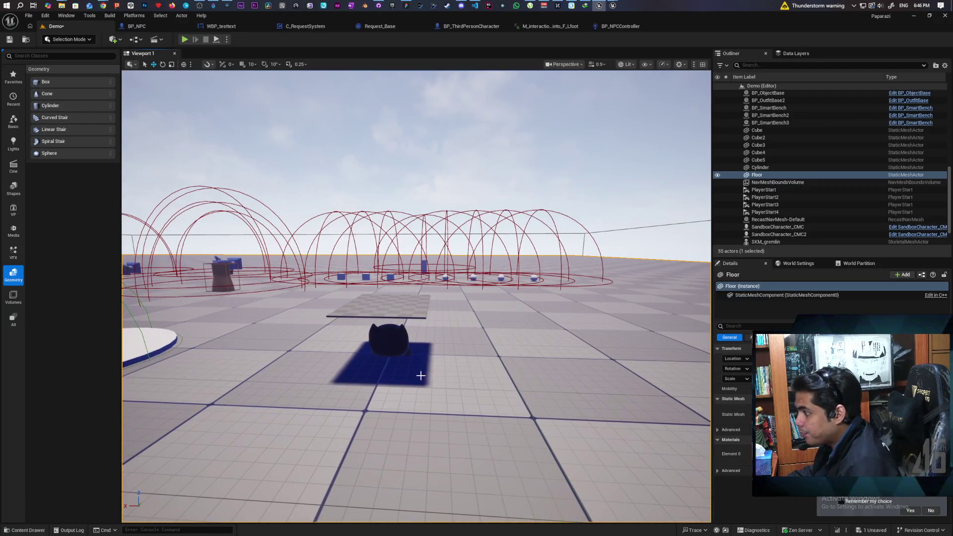
pyautogui.scroll(2, 420, 374)
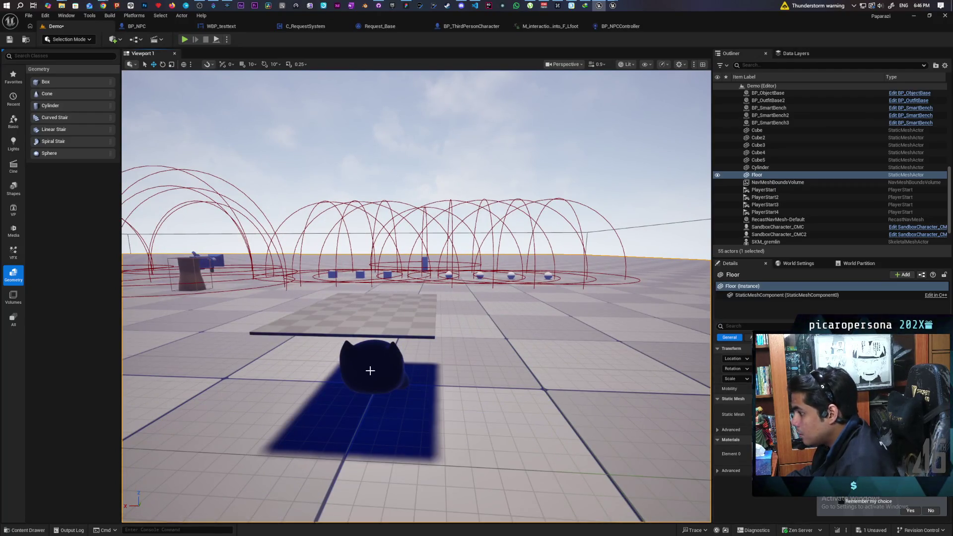
pyautogui.click(348, 315)
pyautogui.press('f')
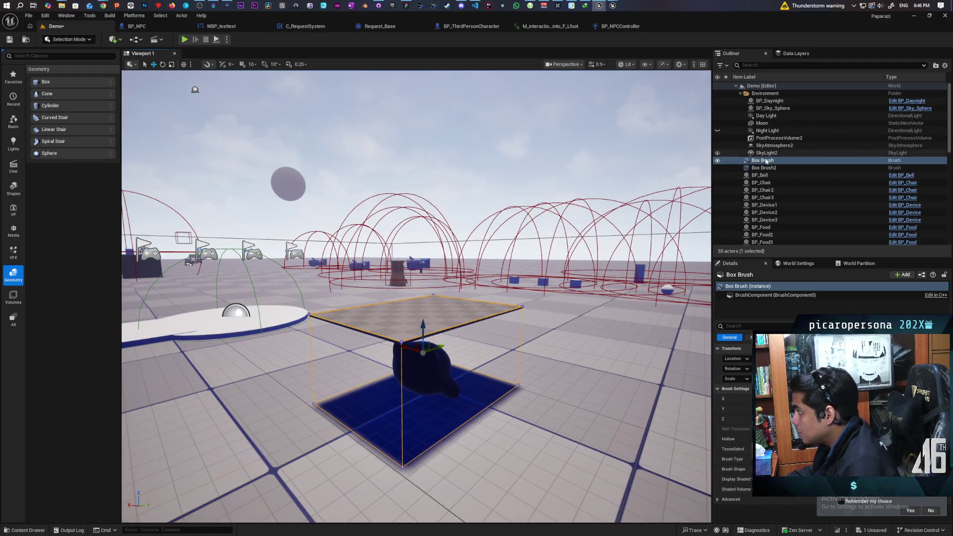
pyautogui.click(765, 167)
pyautogui.click(423, 340)
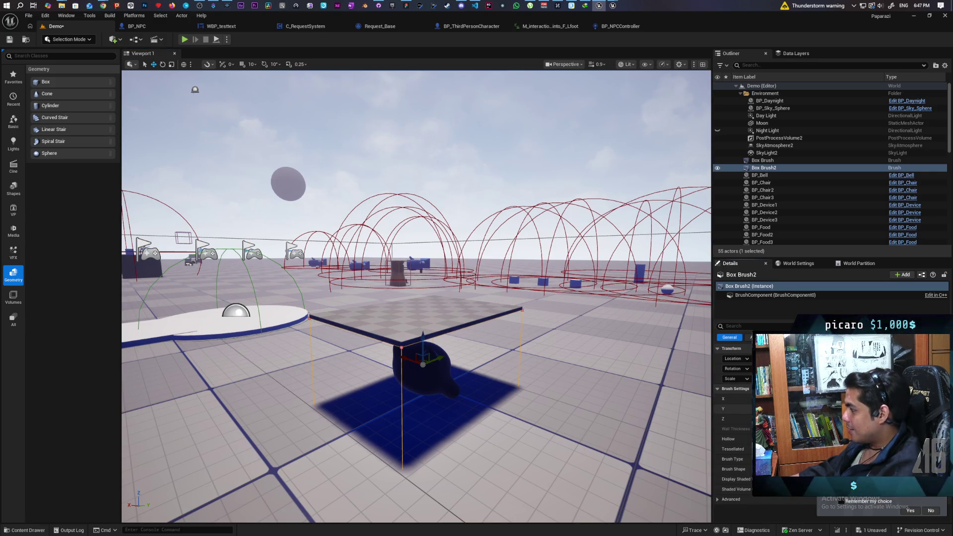
# Step: Raise Box Brush2's Z size, adjust its wall thickness, and untick Hollow to make it solid
pyautogui.press('Return')
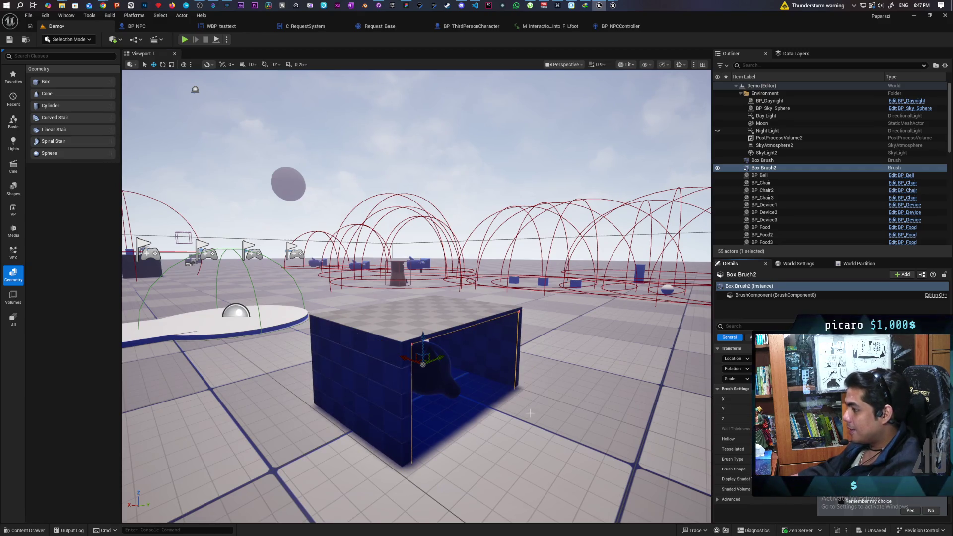
pyautogui.press('f')
pyautogui.moveTo(516, 412); pyautogui.dragTo(531, 413)
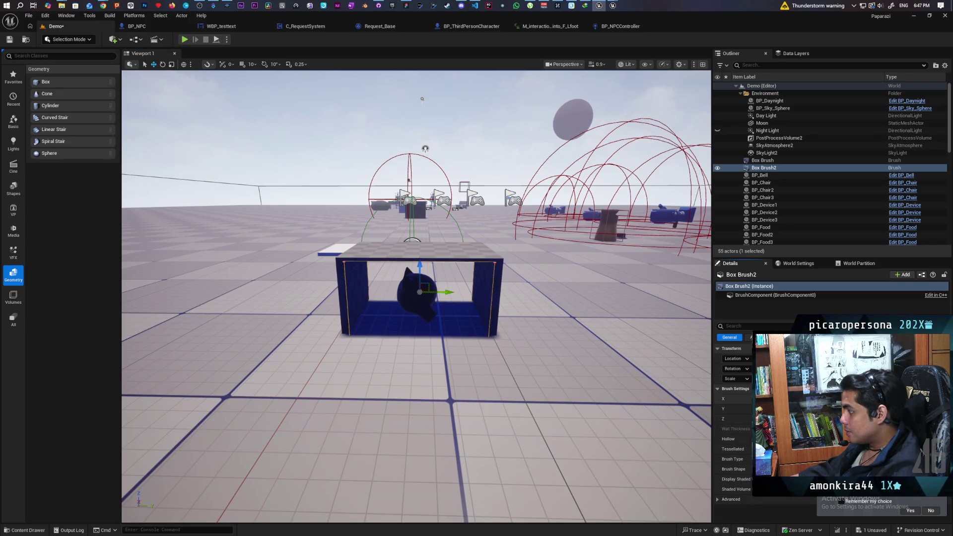
pyautogui.press('Return')
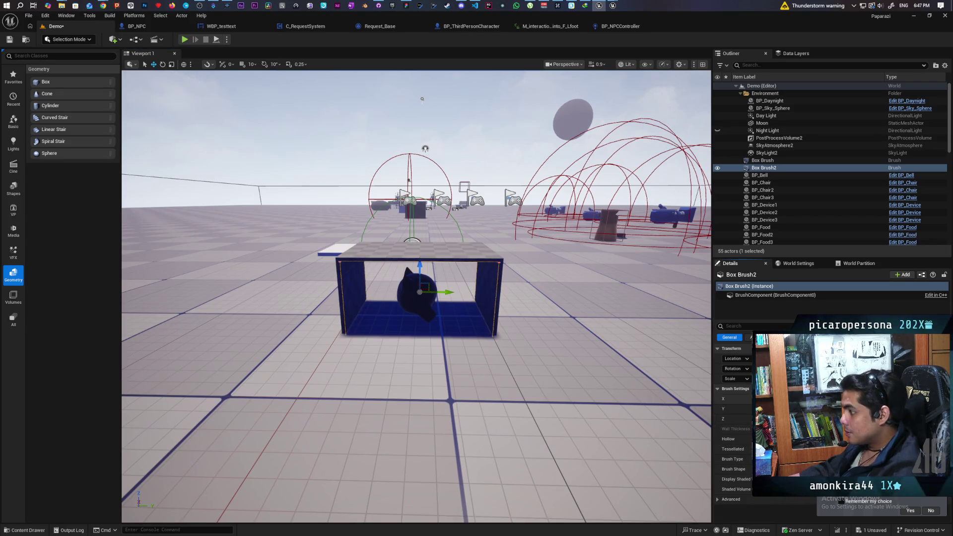
pyautogui.moveTo(417, 347)
pyautogui.mouseDown()
pyautogui.moveTo(417, 327)
pyautogui.moveTo(451, 330)
pyautogui.mouseUp()
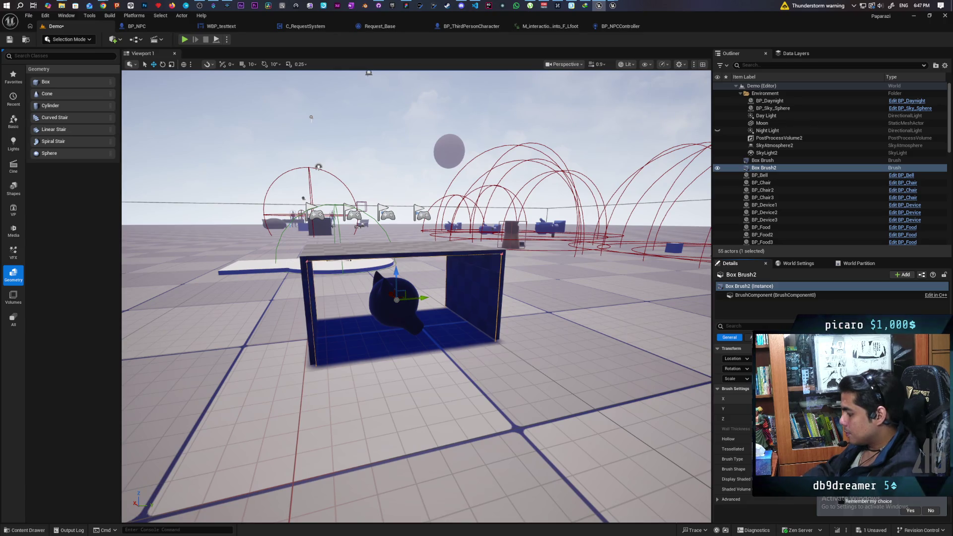
pyautogui.click(760, 439)
pyautogui.moveTo(624, 380)
pyautogui.mouseDown()
pyautogui.moveTo(645, 298)
pyautogui.moveTo(595, 298)
pyautogui.moveTo(705, 298)
pyautogui.moveTo(640, 298)
pyautogui.moveTo(641, 323)
pyautogui.moveTo(412, 409)
pyautogui.mouseUp()
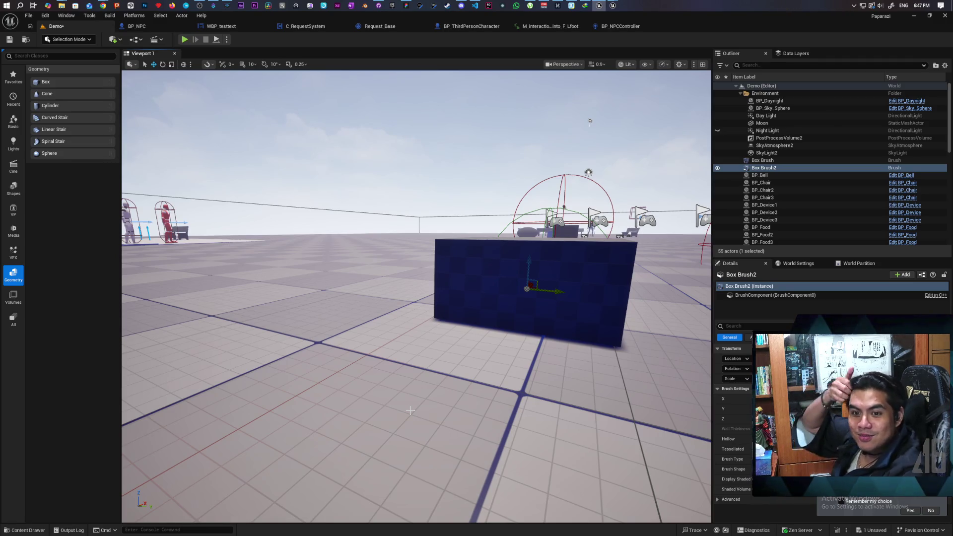
pyautogui.moveTo(410, 410)
pyautogui.mouseDown()
pyautogui.moveTo(466, 338)
pyautogui.moveTo(464, 377)
pyautogui.moveTo(446, 360)
pyautogui.moveTo(452, 350)
pyautogui.moveTo(429, 347)
pyautogui.moveTo(424, 362)
pyautogui.moveTo(420, 350)
pyautogui.mouseUp()
# Step: Select the original Box Brush and duplicate it with Ctrl+D
pyautogui.scroll(3, 412, 338)
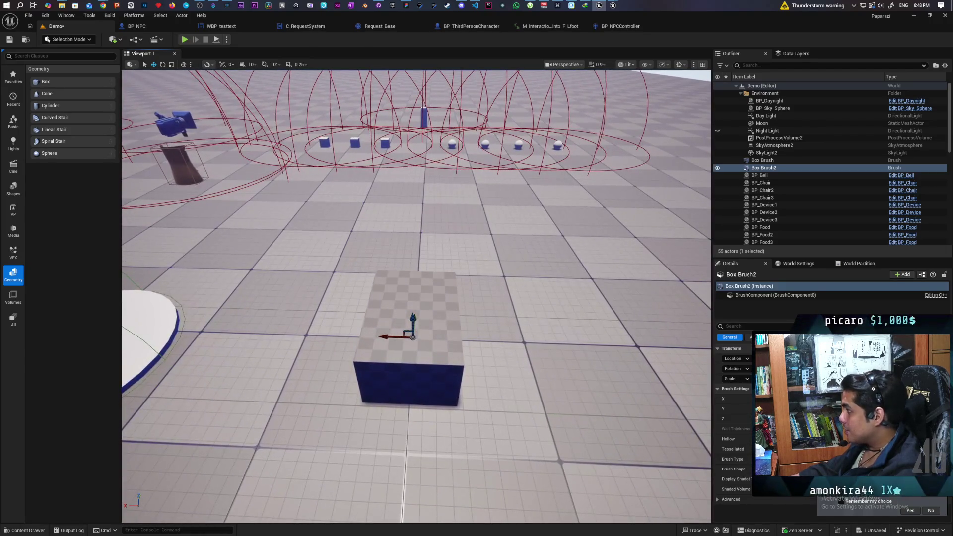
pyautogui.click(764, 160)
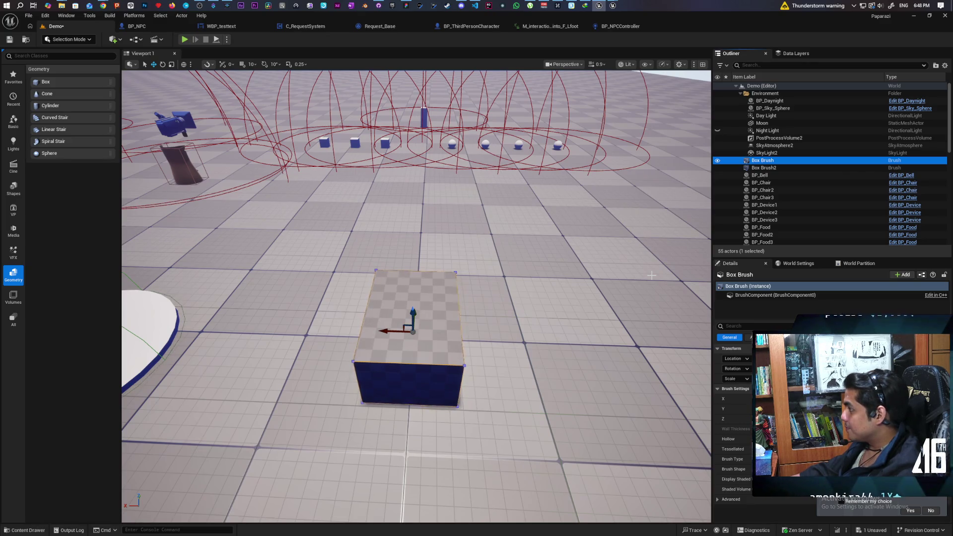
pyautogui.hotkey('ctrl', 'd')
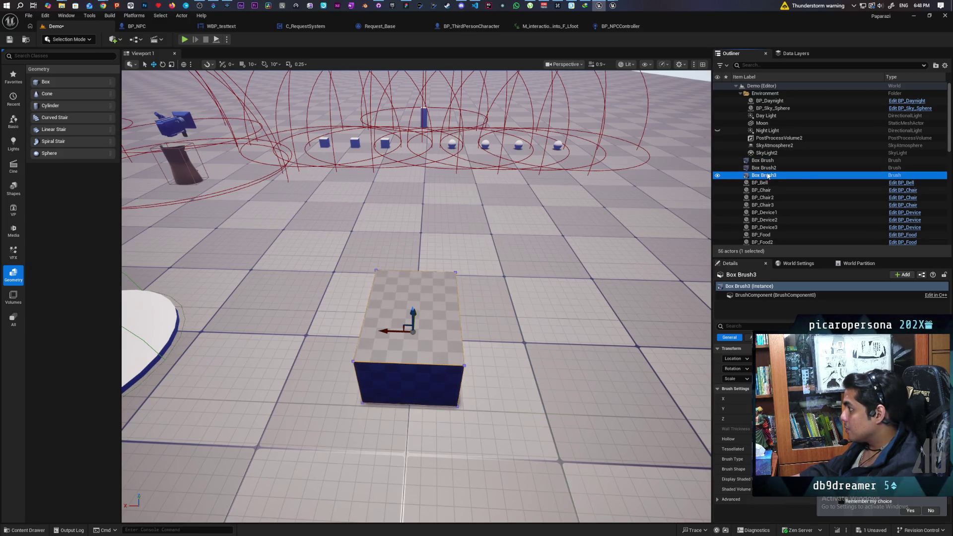
pyautogui.moveTo(539, 384)
pyautogui.mouseDown()
pyautogui.moveTo(539, 159)
pyautogui.moveTo(527, 298)
pyautogui.mouseUp()
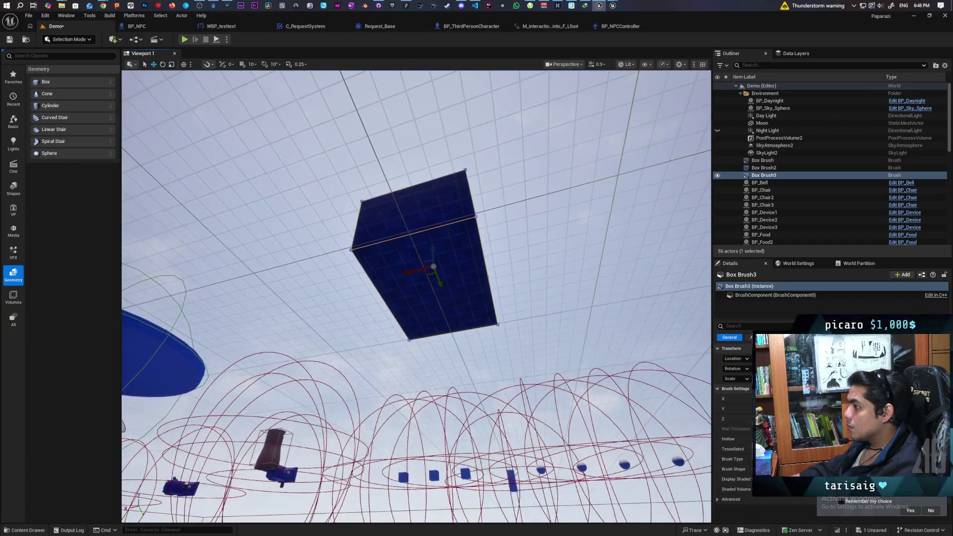
# Step: Rename the new copy, Box Brush3, to 'Box Brush1'
pyautogui.moveTo(765, 175); pyautogui.dragTo(760, 180)
pyautogui.click(764, 168)
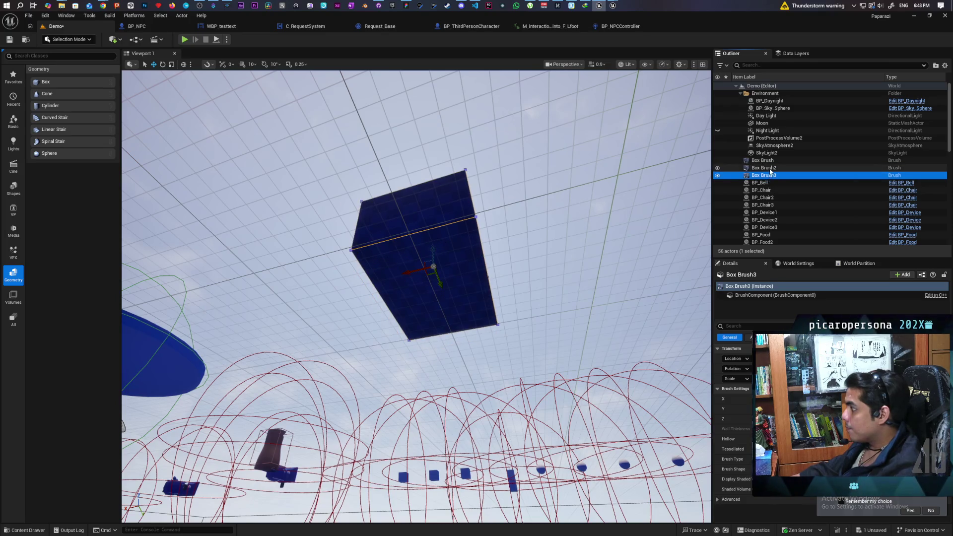
pyautogui.click(770, 176)
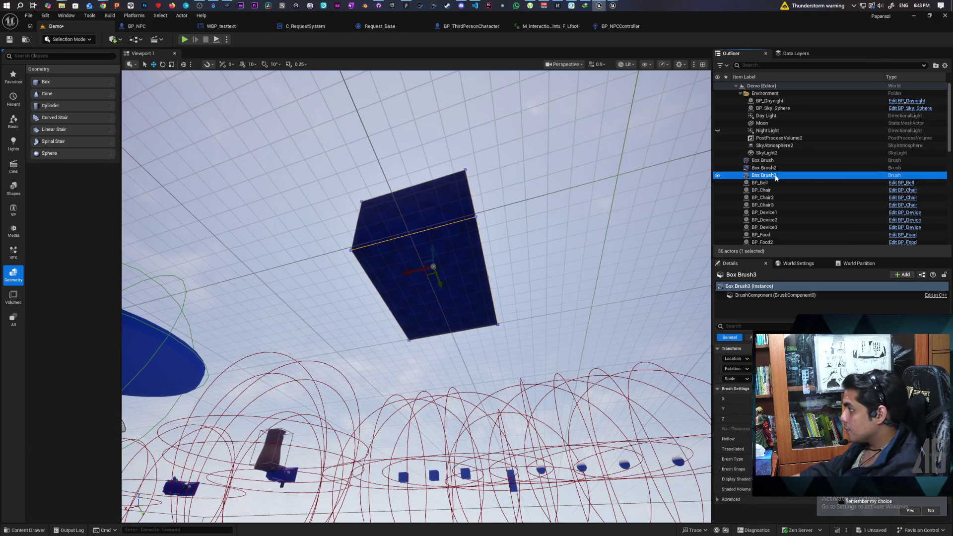
pyautogui.press('F2')
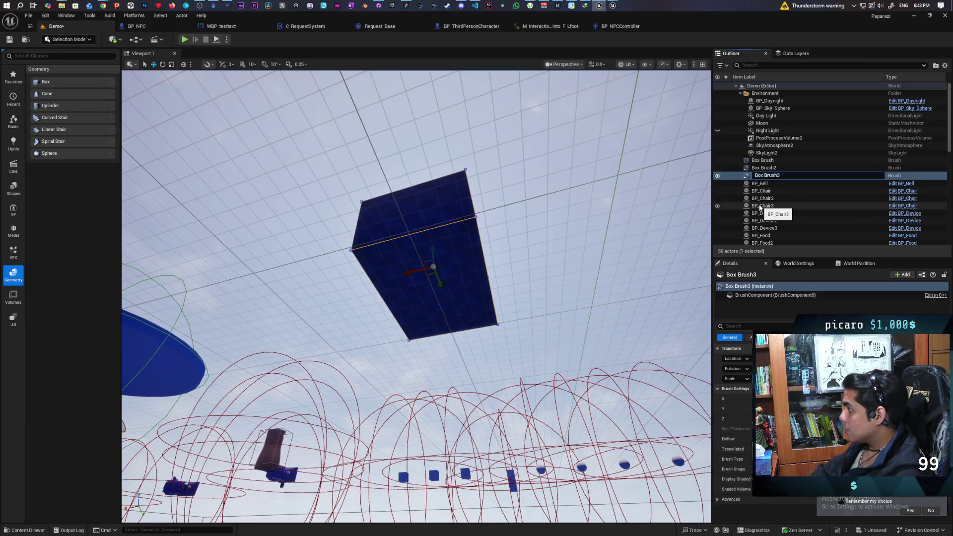
pyautogui.write('Box Brush1')
pyautogui.press('Return')
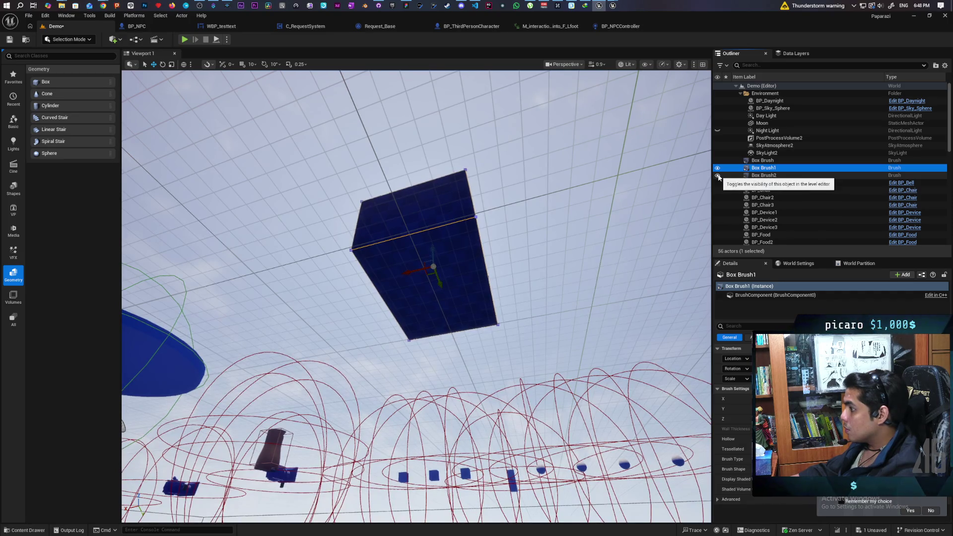
pyautogui.press('w')
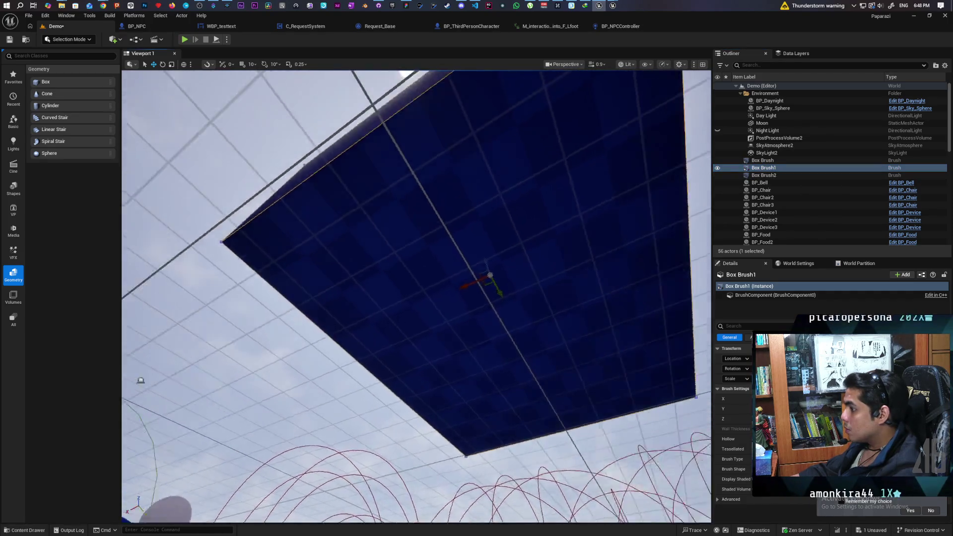
pyautogui.press('w')
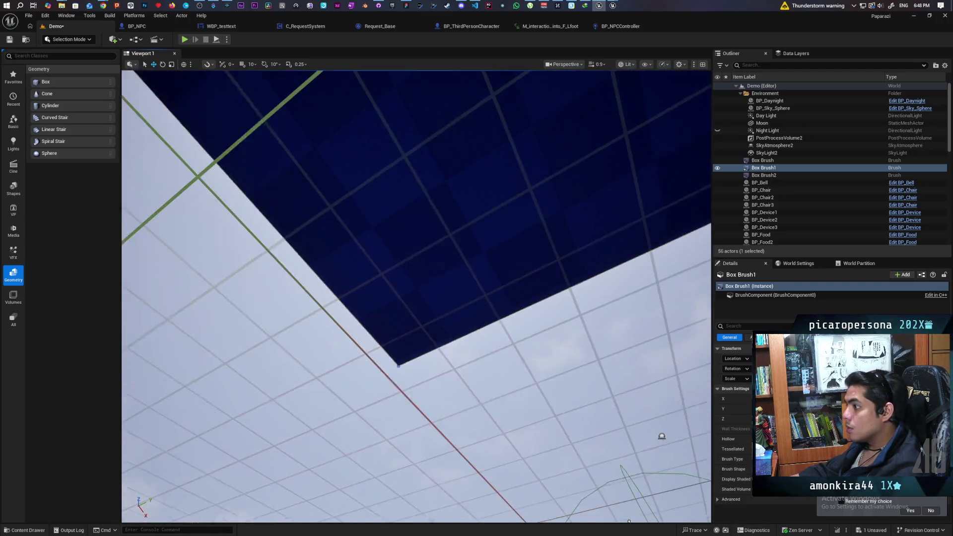
pyautogui.click(718, 170)
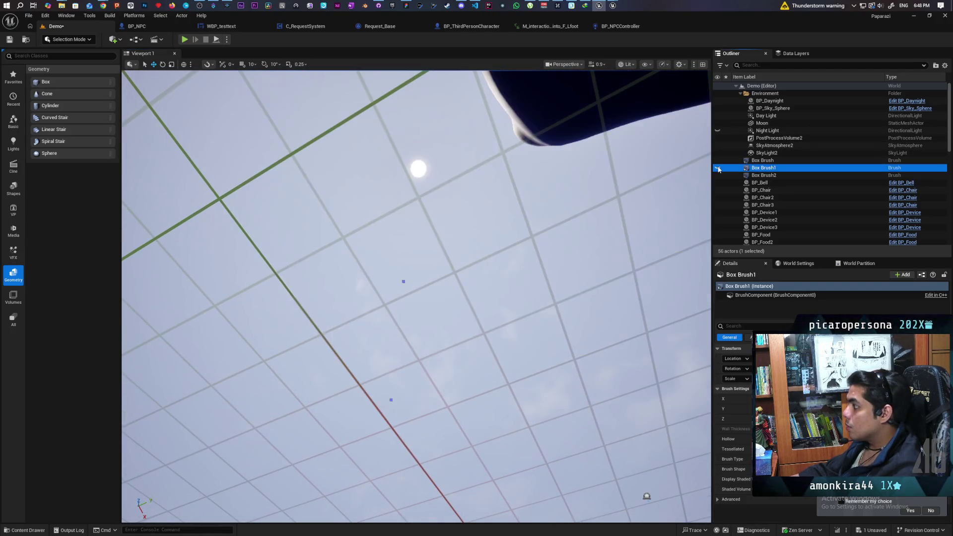
pyautogui.press('w')
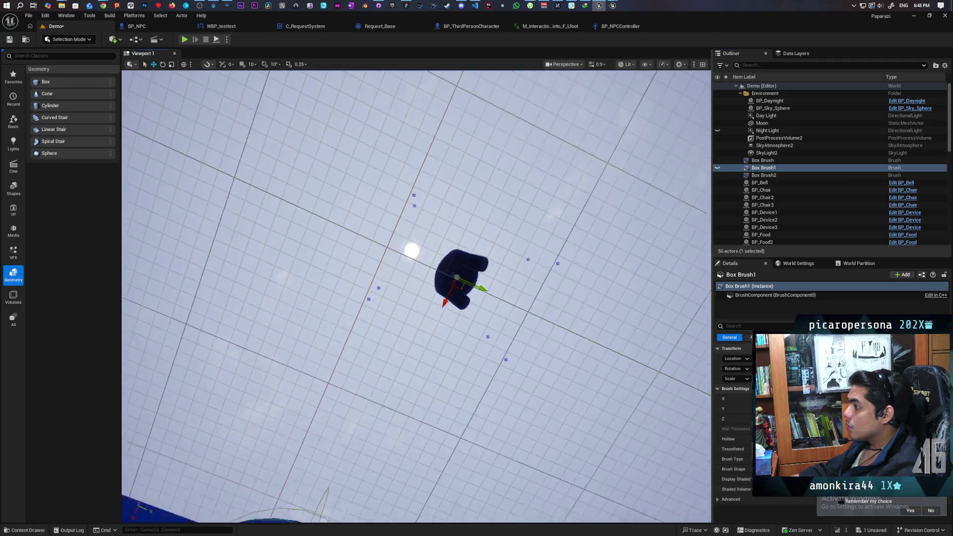
pyautogui.press('s')
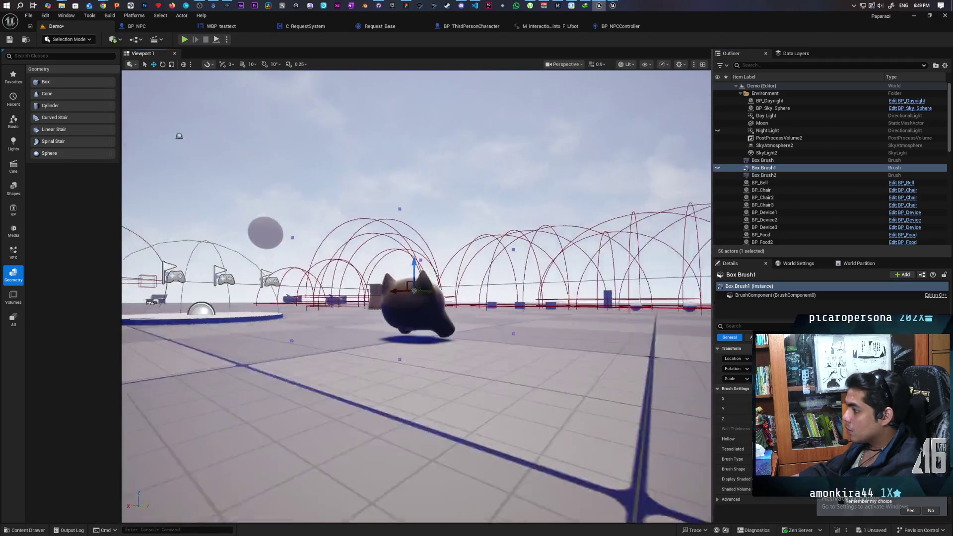
pyautogui.press('s')
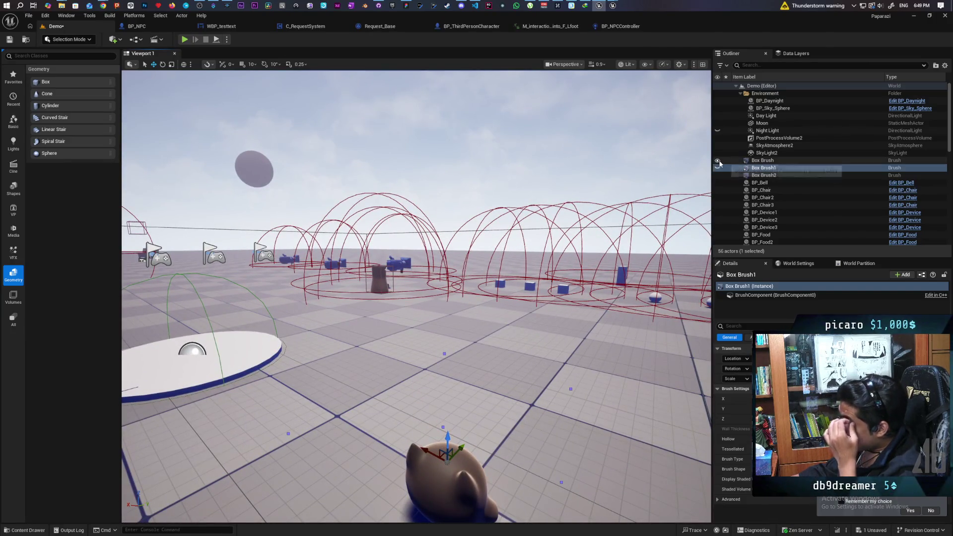
pyautogui.click(755, 170)
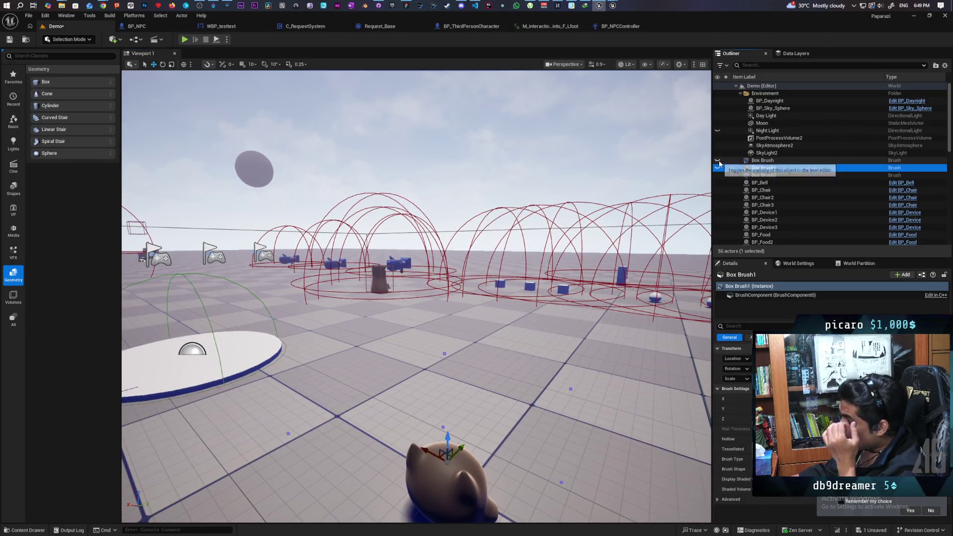
pyautogui.click(763, 160)
pyautogui.click(763, 170)
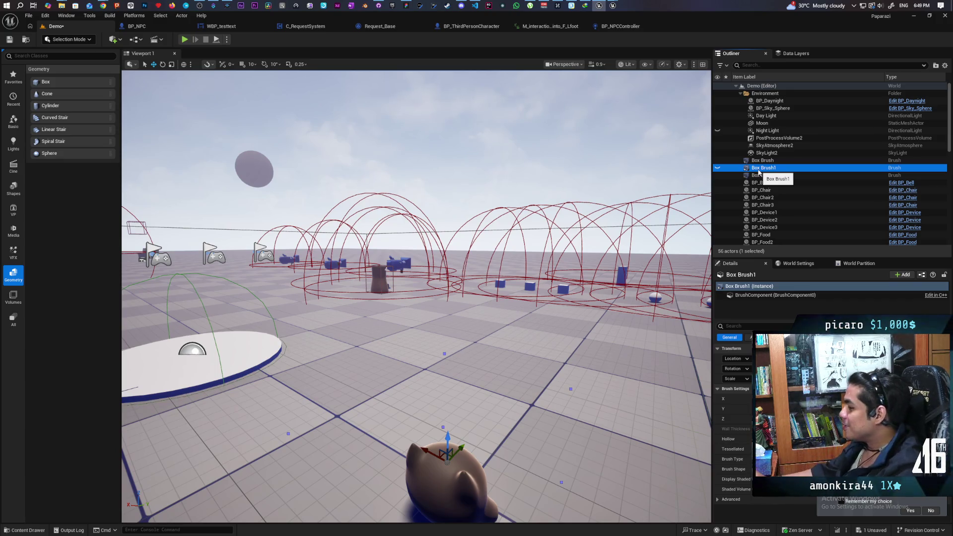
pyautogui.moveTo(518, 321)
pyautogui.mouseDown()
pyautogui.moveTo(529, 283)
pyautogui.moveTo(519, 323)
pyautogui.moveTo(591, 318)
pyautogui.moveTo(586, 278)
pyautogui.moveTo(571, 278)
pyautogui.mouseUp()
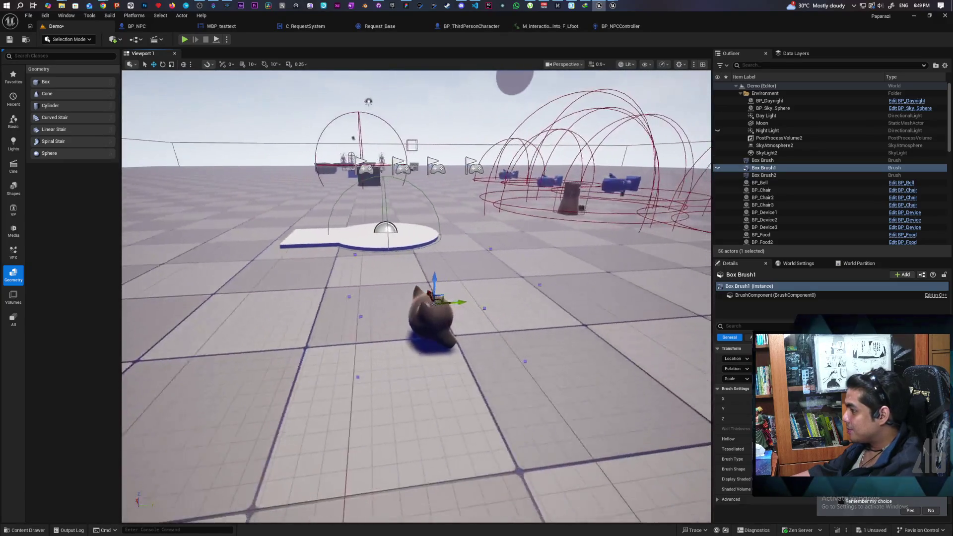
pyautogui.click(762, 161)
pyautogui.click(760, 168)
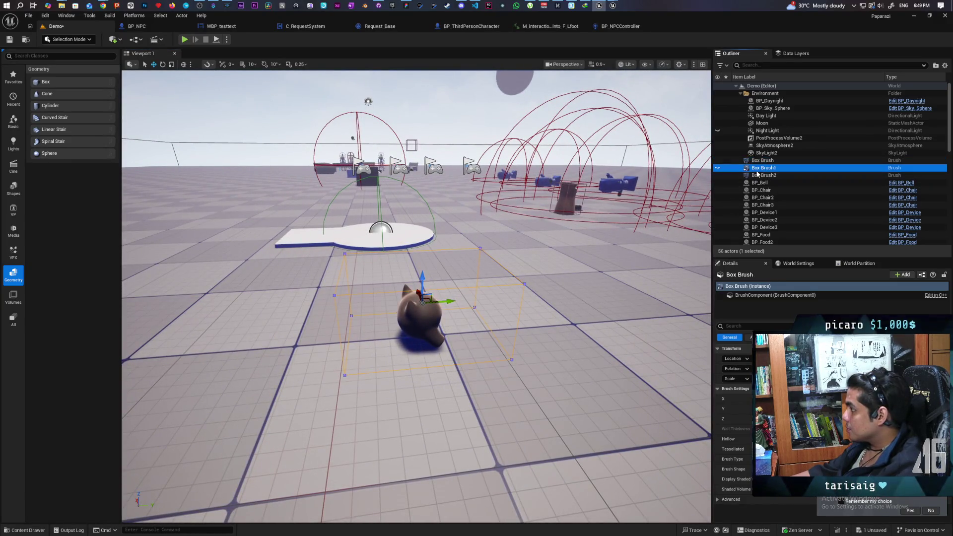
# Step: Delete Box Brush1 from the level and select the Box Brush actor
pyautogui.press('Delete')
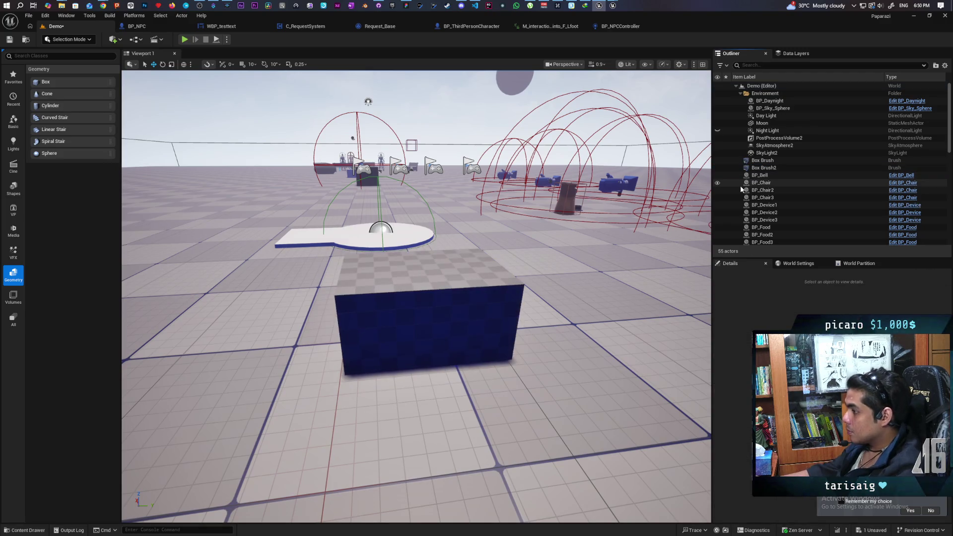
pyautogui.scroll(3, 417, 298)
pyautogui.moveTo(417, 298)
pyautogui.mouseDown()
pyautogui.moveTo(397, 308)
pyautogui.moveTo(387, 278)
pyautogui.moveTo(407, 318)
pyautogui.moveTo(417, 288)
pyautogui.moveTo(397, 308)
pyautogui.moveTo(408, 293)
pyautogui.moveTo(417, 298)
pyautogui.moveTo(407, 303)
pyautogui.mouseUp()
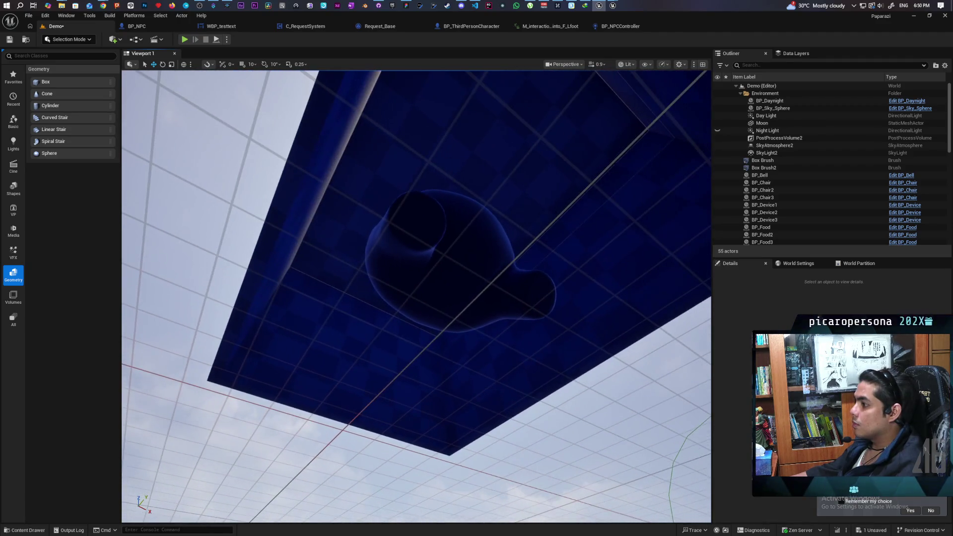
pyautogui.click(759, 161)
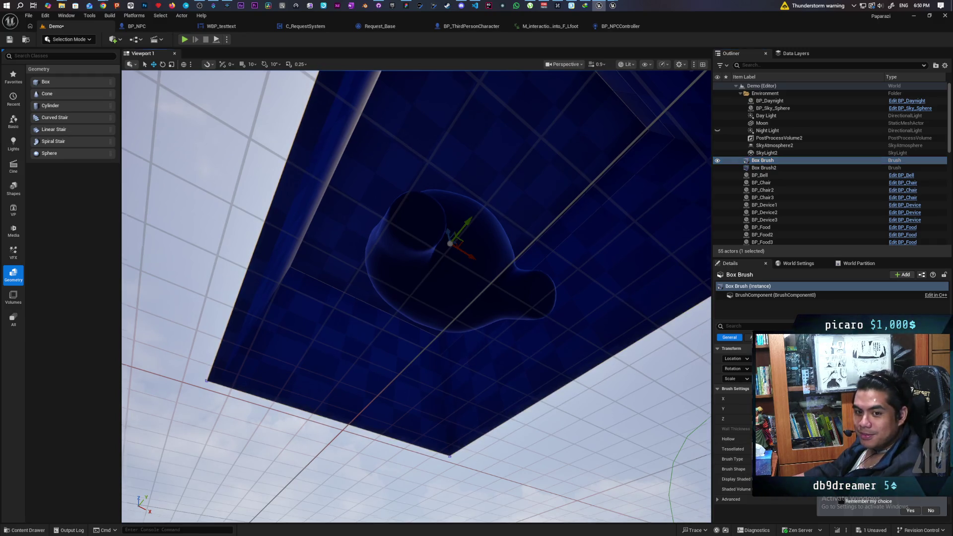
# Step: Duplicate Box Brush2 as Box Brush3, inspect its brush settings, then delete the copy
pyautogui.scroll(-6, 469, 355)
pyautogui.scroll(8, 417, 296)
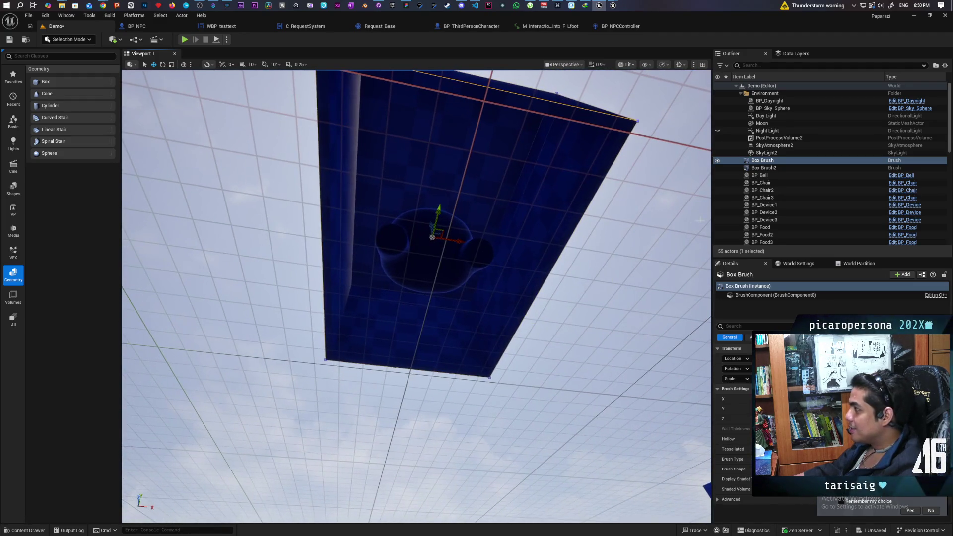
pyautogui.click(763, 168)
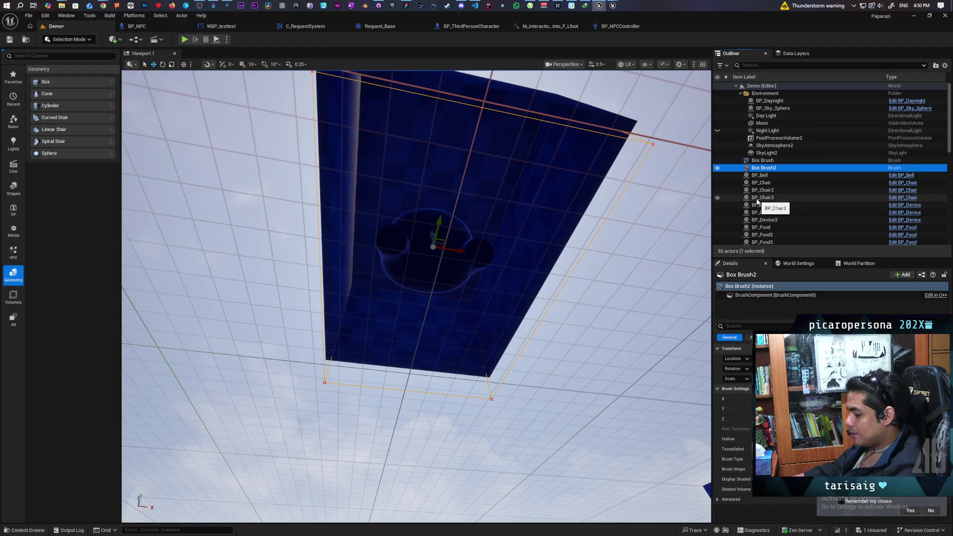
pyautogui.hotkey('ctrl', 'd')
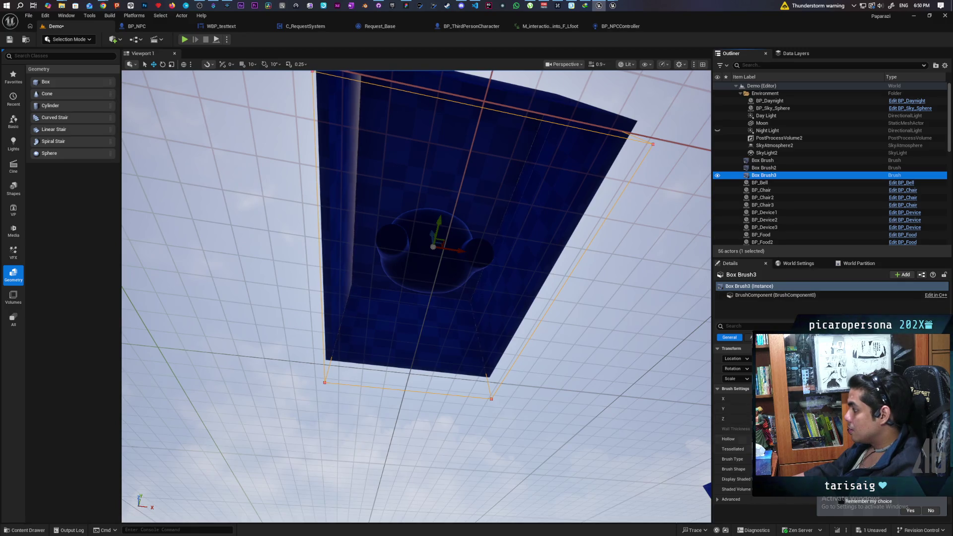
pyautogui.click(735, 459)
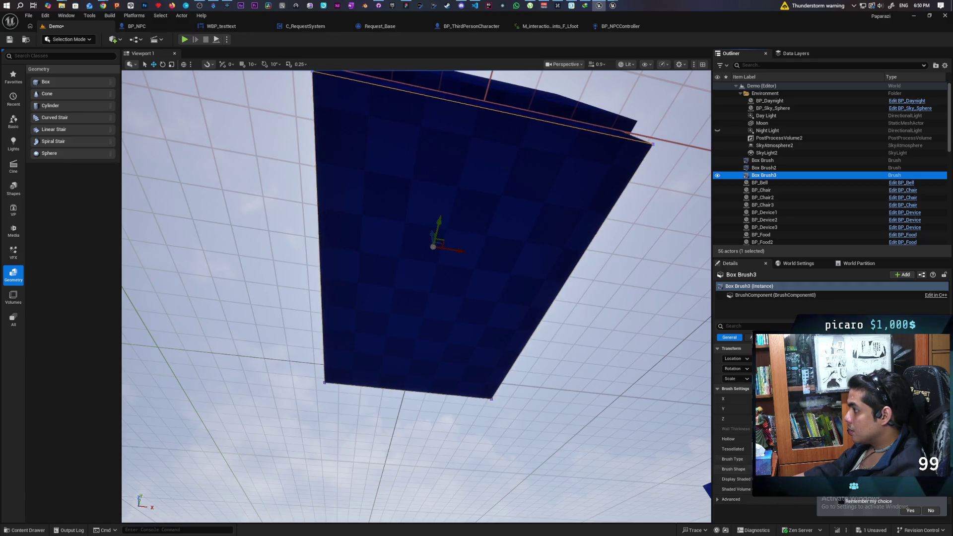
pyautogui.doubleClick(744, 176)
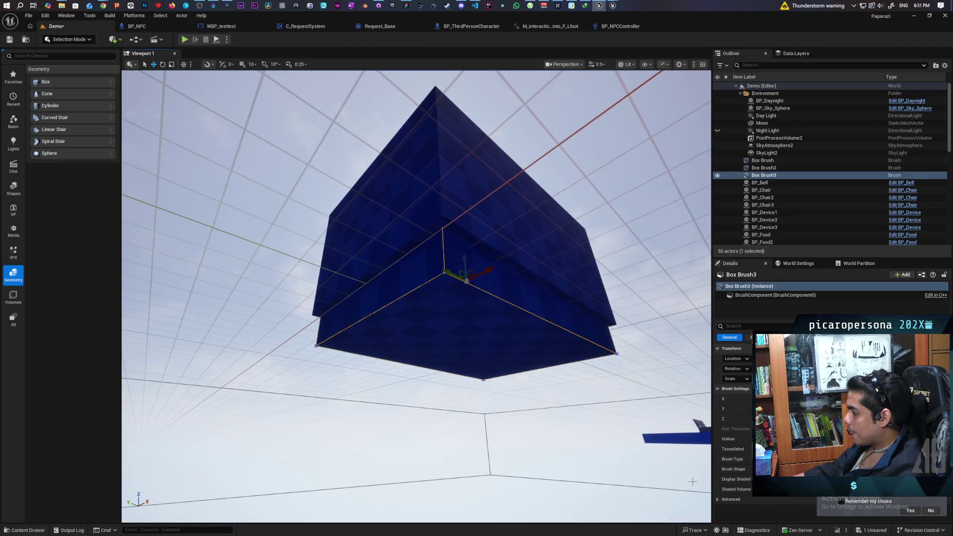
pyautogui.click(730, 500)
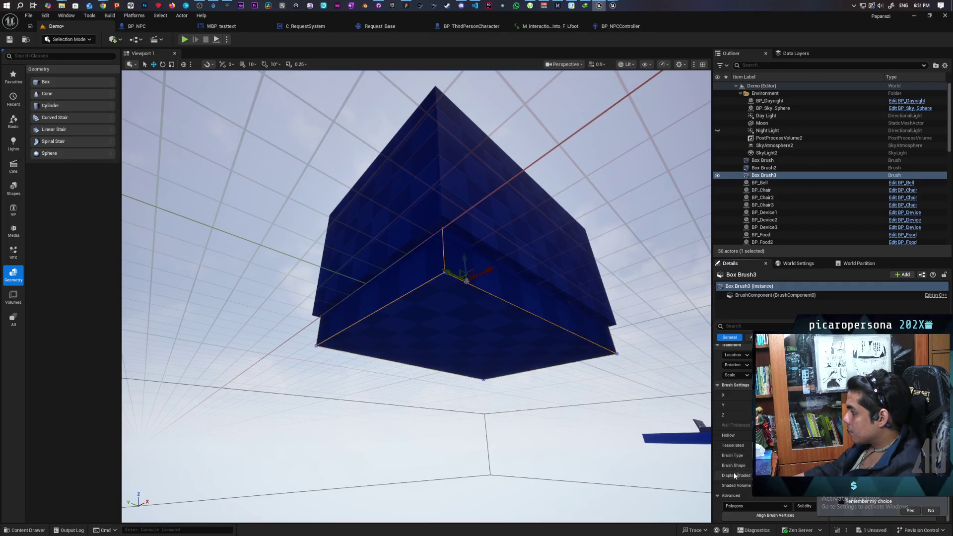
pyautogui.click(777, 171)
pyautogui.click(775, 176)
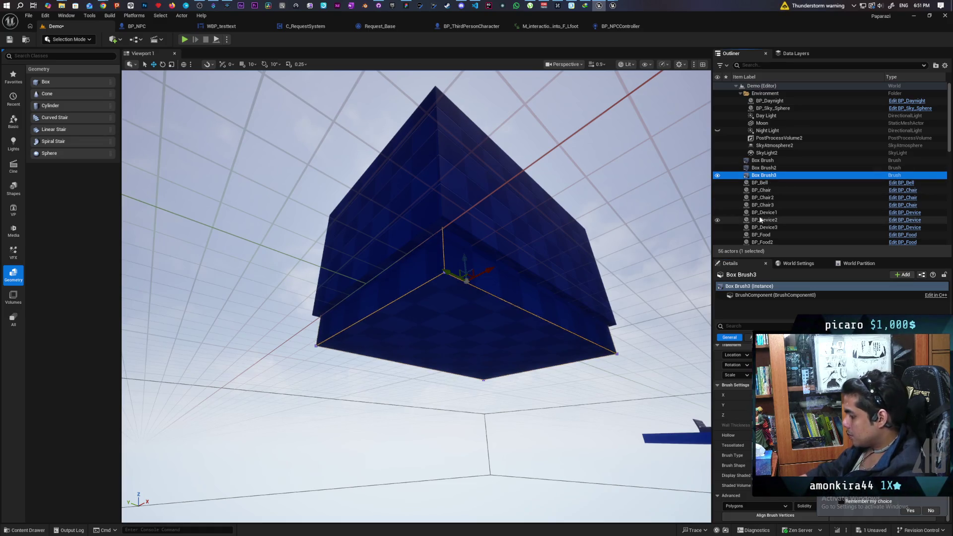
pyautogui.press('Delete')
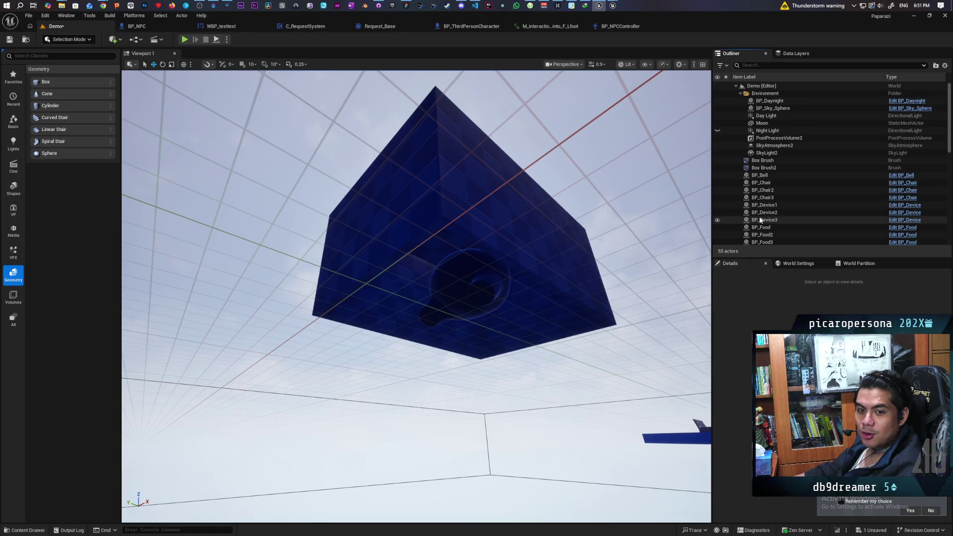
# Step: Select the Box Brush and make it slightly taller
pyautogui.moveTo(447, 298)
pyautogui.mouseDown()
pyautogui.moveTo(417, 239)
pyautogui.moveTo(377, 219)
pyautogui.moveTo(392, 204)
pyautogui.moveTo(392, 169)
pyautogui.moveTo(393, 204)
pyautogui.mouseUp()
pyautogui.click(767, 161)
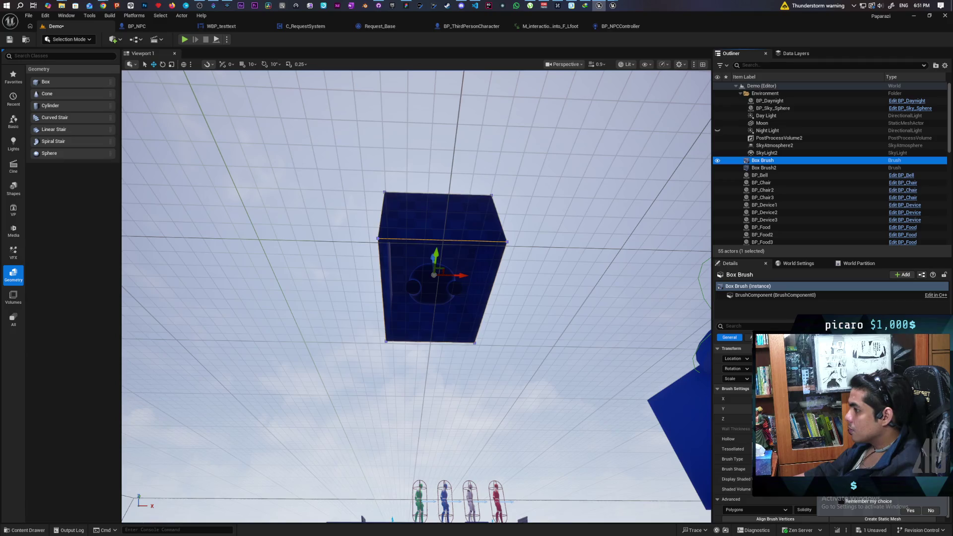
pyautogui.moveTo(774, 419); pyautogui.dragTo(785, 418)
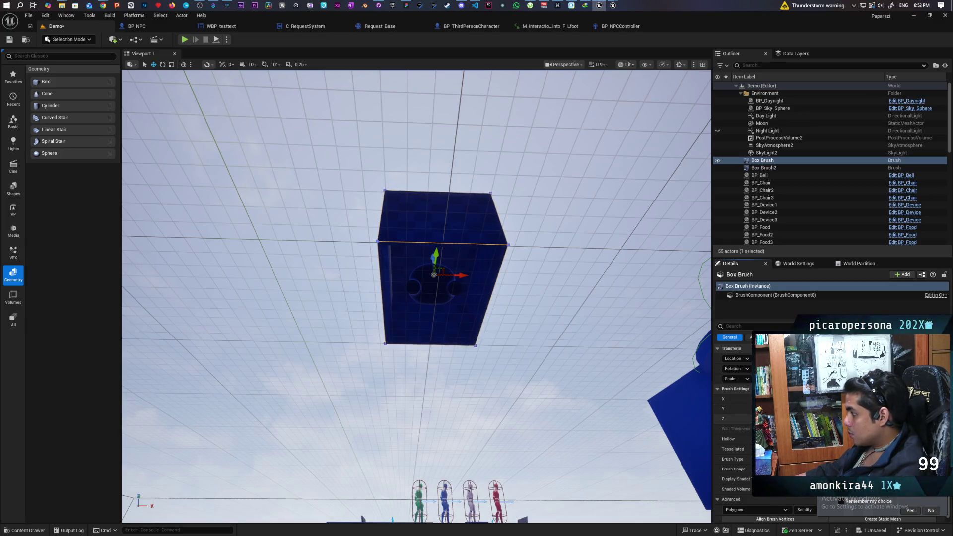
# Step: Undo the Box Brush height change, then duplicate it as Box Brush3 and start lowering it
pyautogui.hotkey('ctrl', 'z')
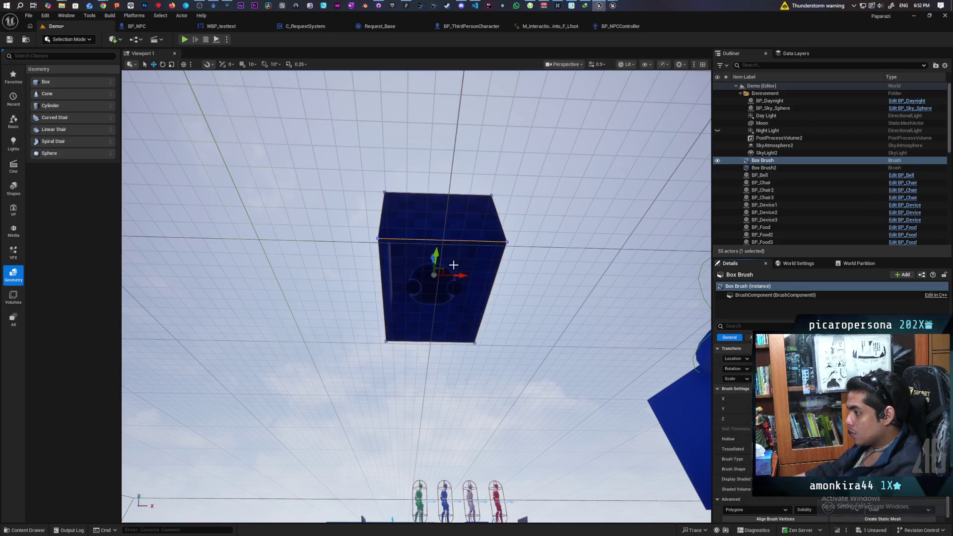
pyautogui.hotkey('ctrl', 'd')
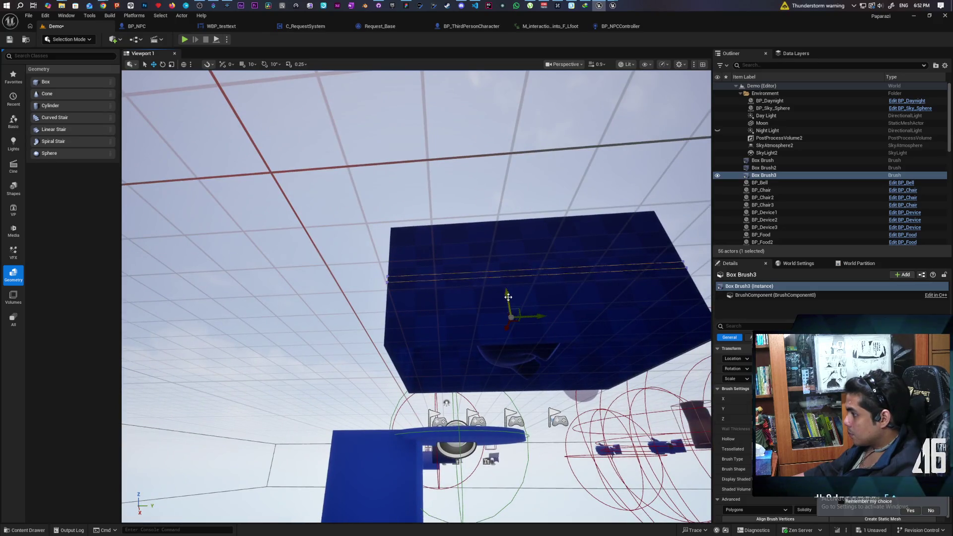
pyautogui.moveTo(509, 297); pyautogui.dragTo(511, 344)
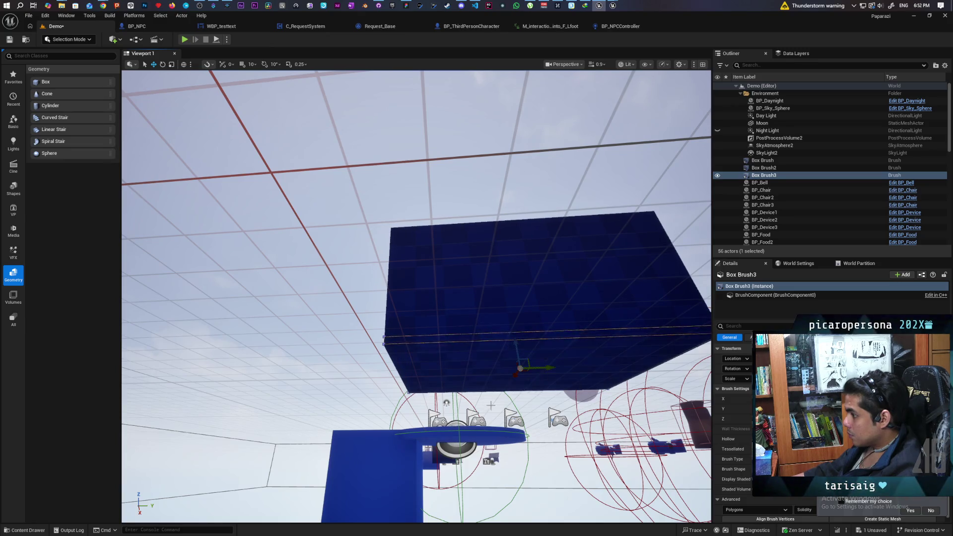
# Step: Frame Box Brush3, undo a stray vertex move, and drag it down beneath the box
pyautogui.press('f')
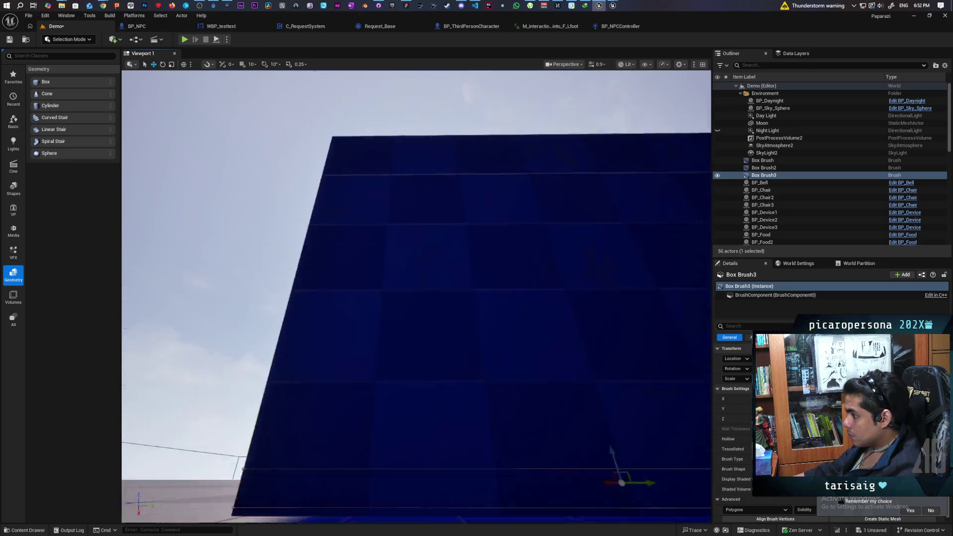
pyautogui.scroll(6, 416, 297)
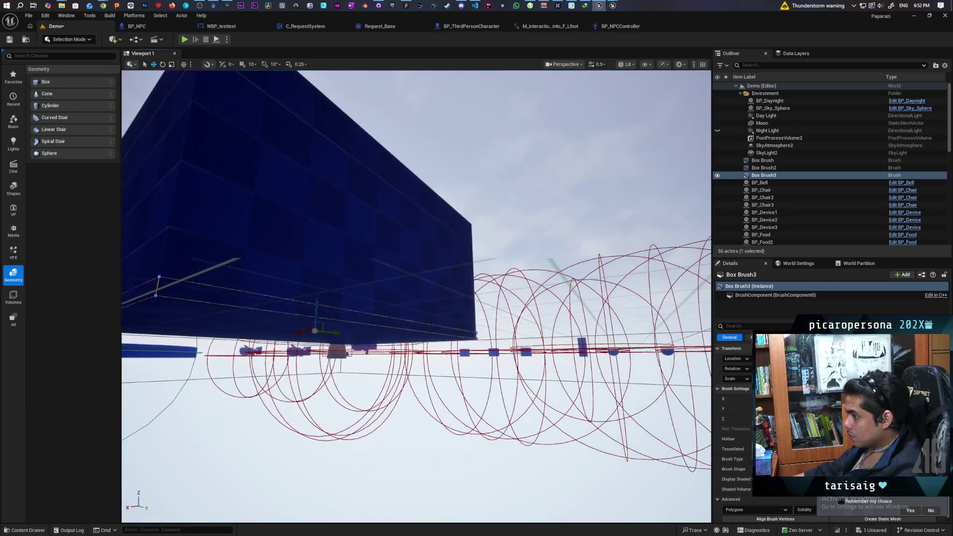
pyautogui.moveTo(514, 410)
pyautogui.mouseDown()
pyautogui.moveTo(486, 411)
pyautogui.moveTo(515, 411)
pyautogui.mouseUp()
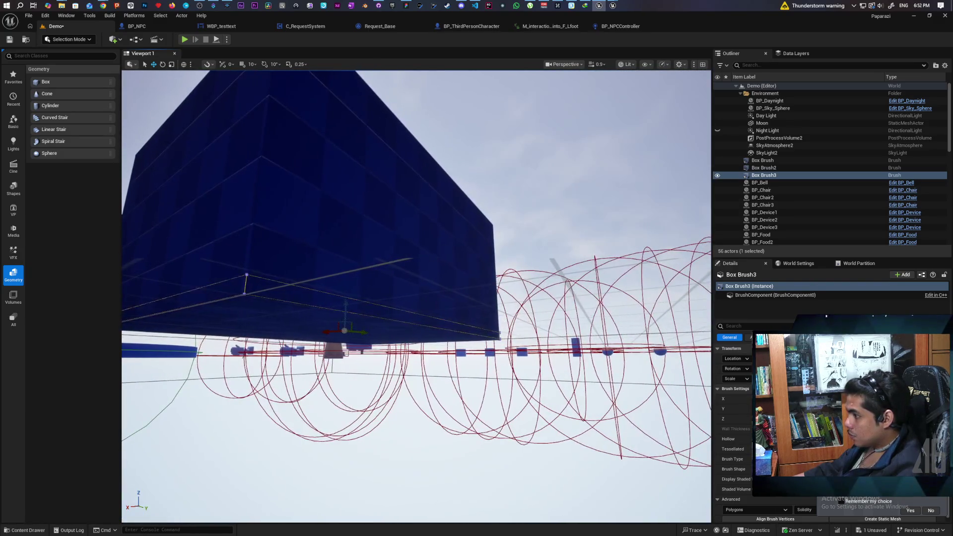
pyautogui.hotkey('ctrl', 'z')
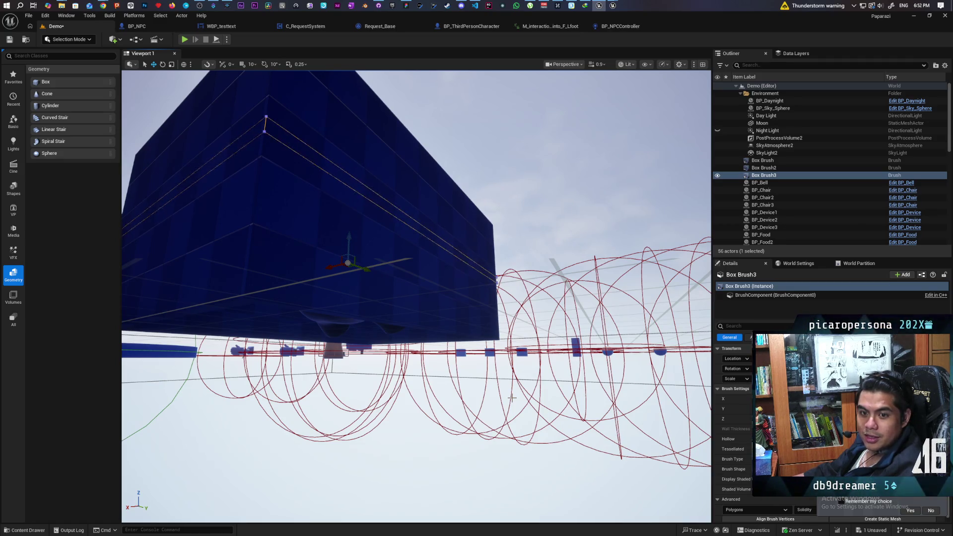
pyautogui.scroll(-5, 512, 398)
pyautogui.scroll(4, 285, 233)
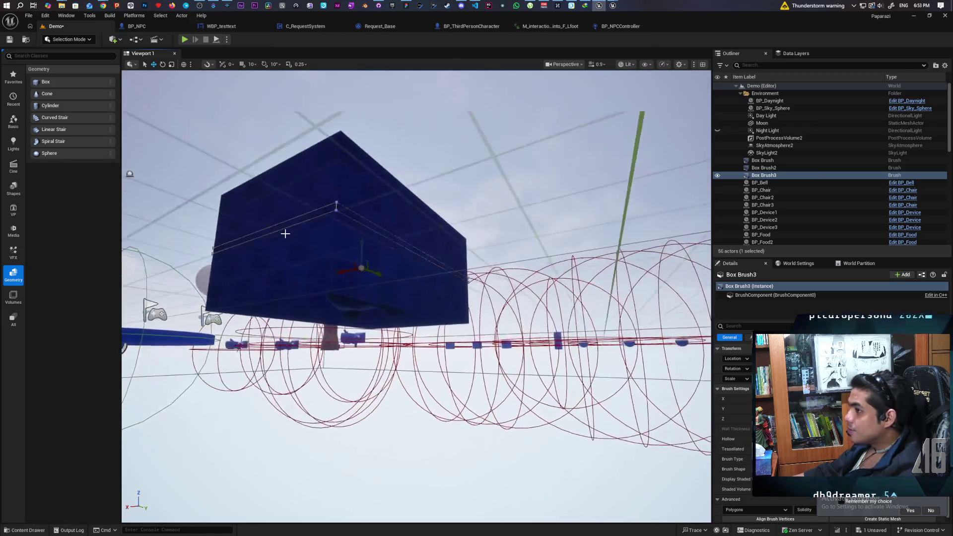
pyautogui.scroll(1, 286, 233)
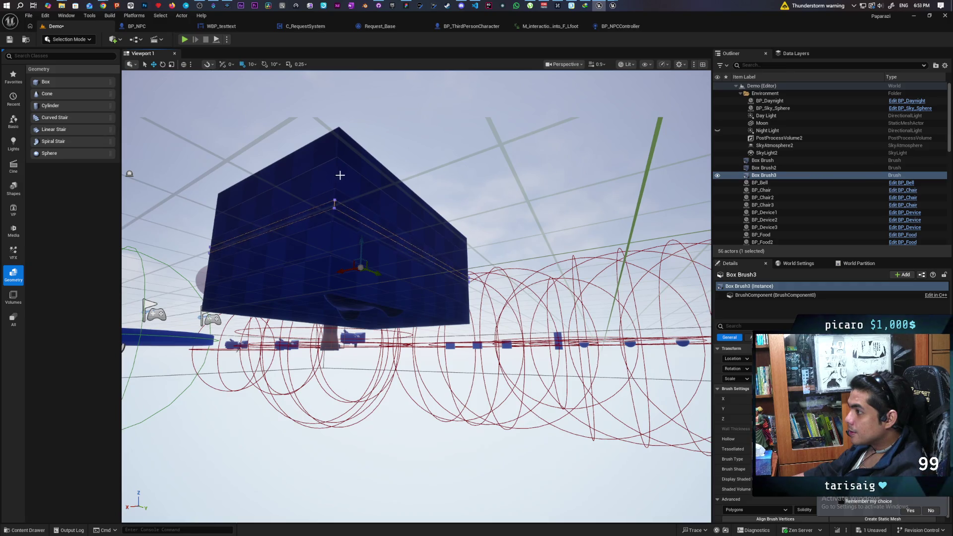
pyautogui.moveTo(361, 252)
pyautogui.mouseDown()
pyautogui.moveTo(355, 294)
pyautogui.moveTo(361, 249)
pyautogui.mouseUp()
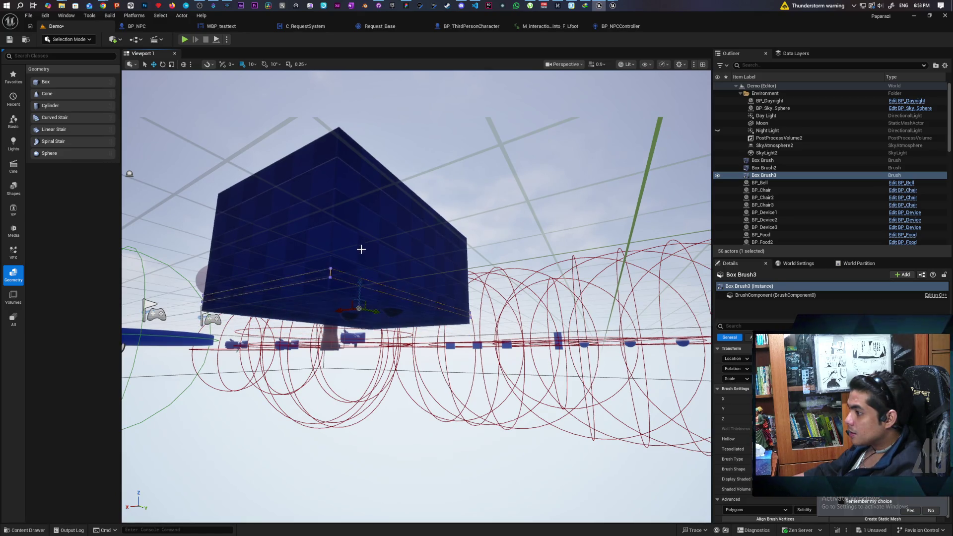
# Step: Set grid snapping to 5 and move Box Brush3 further down under the box
pyautogui.click(251, 64)
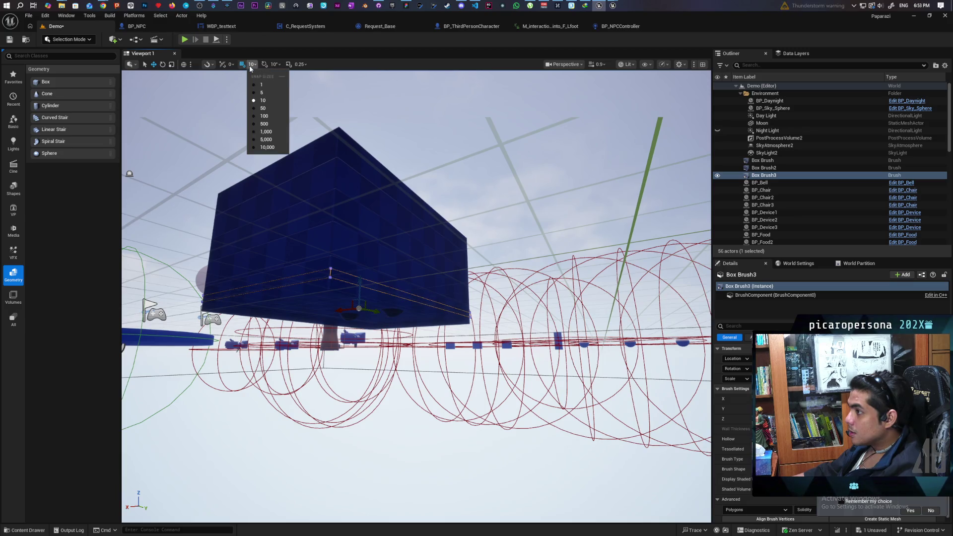
pyautogui.click(262, 92)
pyautogui.moveTo(358, 288); pyautogui.dragTo(358, 302)
pyautogui.press('f')
pyautogui.moveTo(416, 297)
pyautogui.mouseDown()
pyautogui.moveTo(416, 317)
pyautogui.moveTo(417, 268)
pyautogui.moveTo(418, 302)
pyautogui.moveTo(387, 300)
pyautogui.moveTo(407, 300)
pyautogui.mouseUp()
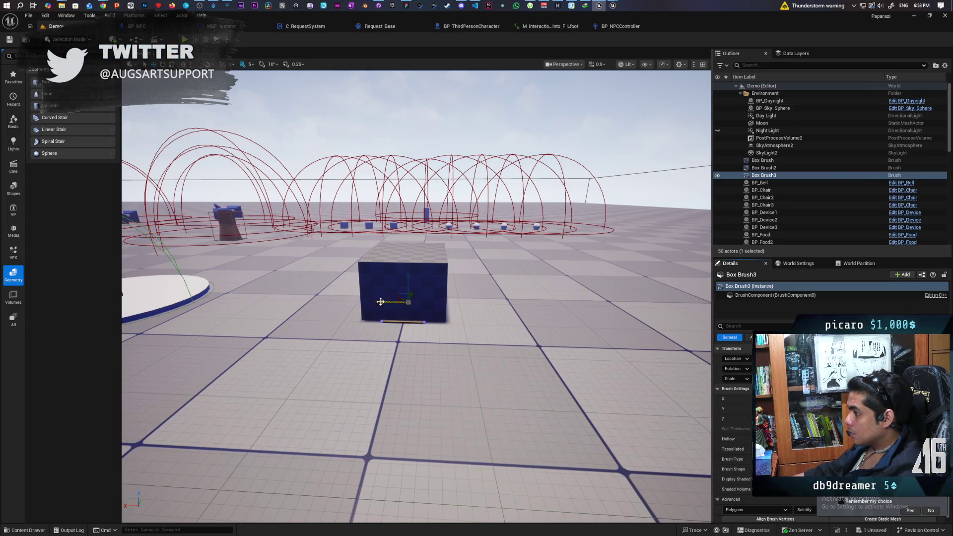
# Step: Slide the brush's bottom edge left, then Alt-drag a copy right to create Box Brush4
pyautogui.click(359, 300)
pyautogui.moveTo(344, 300); pyautogui.dragTo(329, 299)
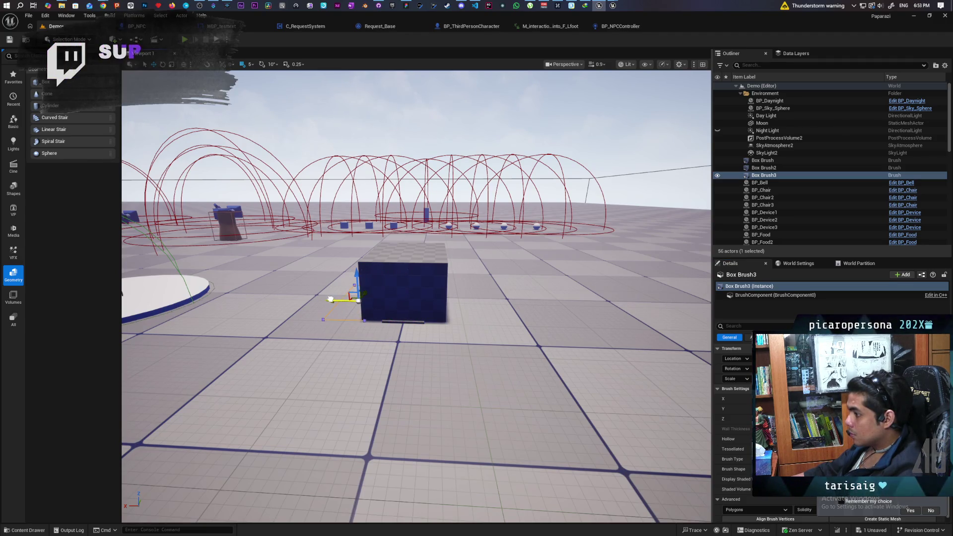
pyautogui.click(345, 315)
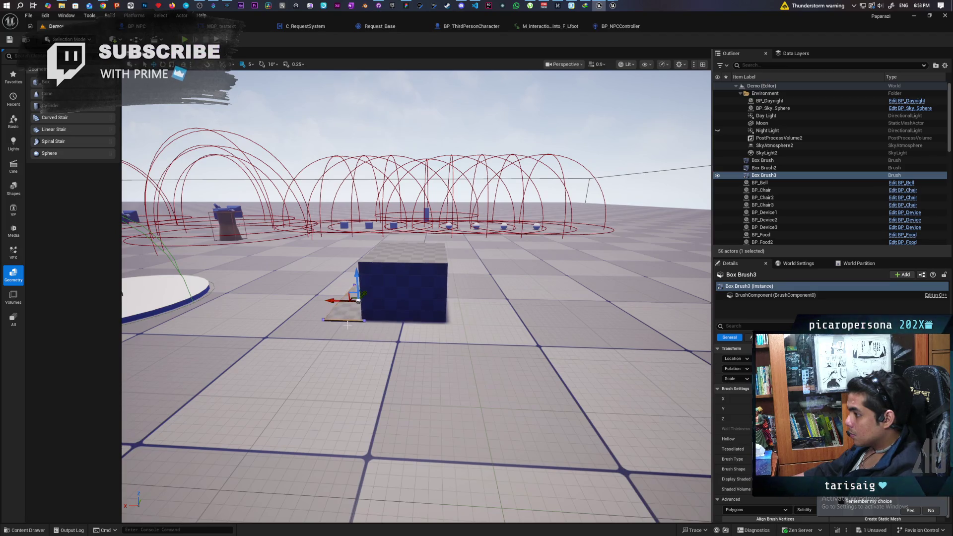
pyautogui.keyDown('alt'); pyautogui.moveTo(336, 301); pyautogui.dragTo(427, 332); pyautogui.keyUp('alt')
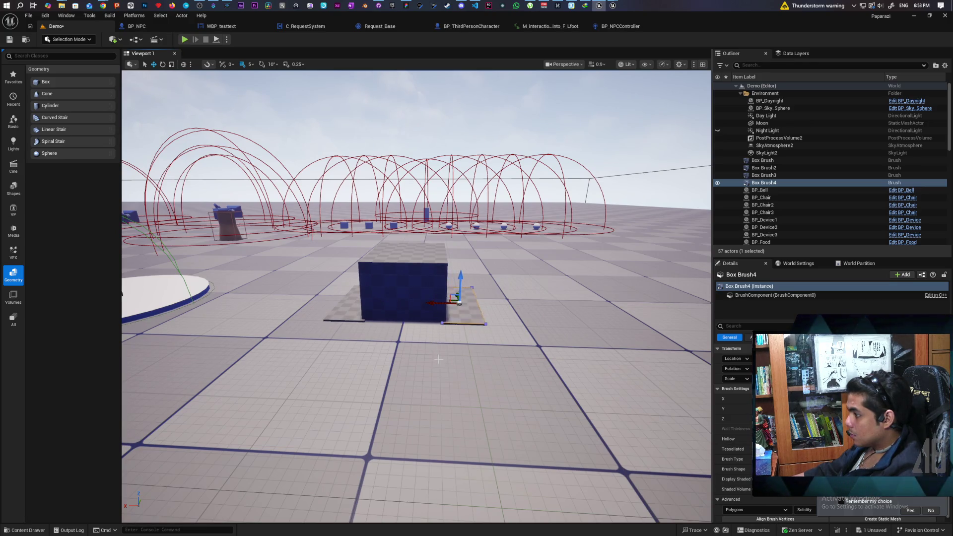
# Step: Select Box Brush3 together with Box Brush4 and shift both plates along Y
pyautogui.scroll(5, 497, 340)
pyautogui.scroll(3, 529, 340)
pyautogui.moveTo(528, 340)
pyautogui.mouseDown()
pyautogui.moveTo(496, 298)
pyautogui.moveTo(558, 228)
pyautogui.mouseUp()
pyautogui.moveTo(509, 339); pyautogui.dragTo(509, 338)
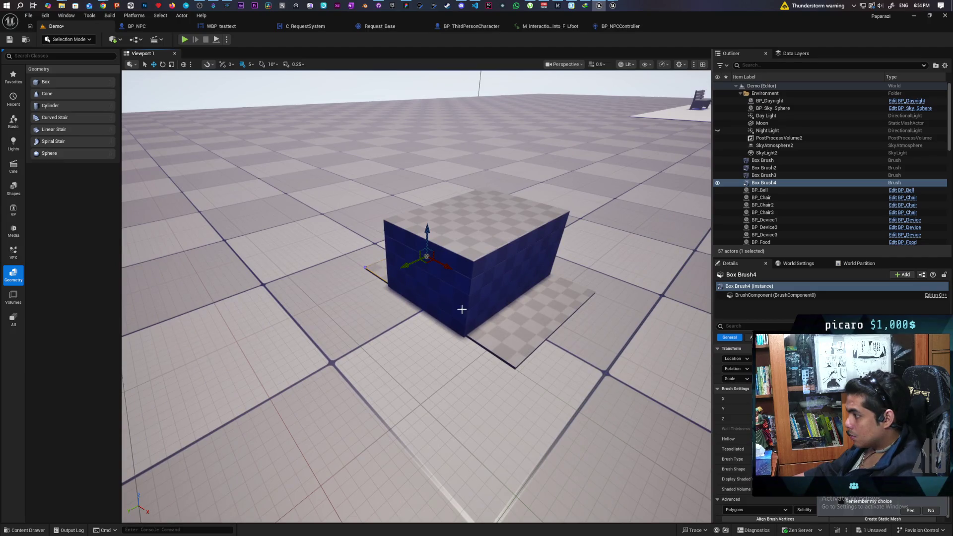
pyautogui.keyDown('ctrl'); pyautogui.click(763, 175); pyautogui.keyUp('ctrl')
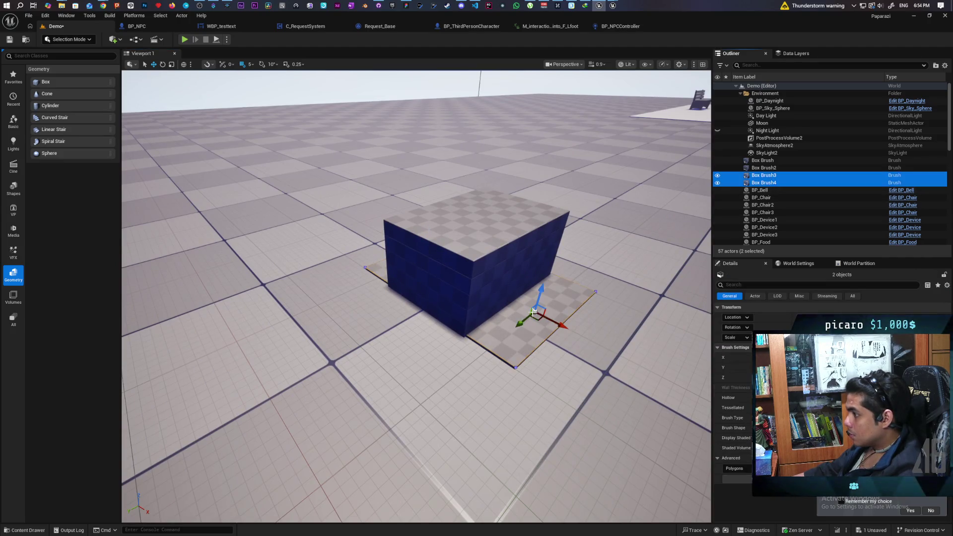
pyautogui.moveTo(523, 322); pyautogui.dragTo(299, 339)
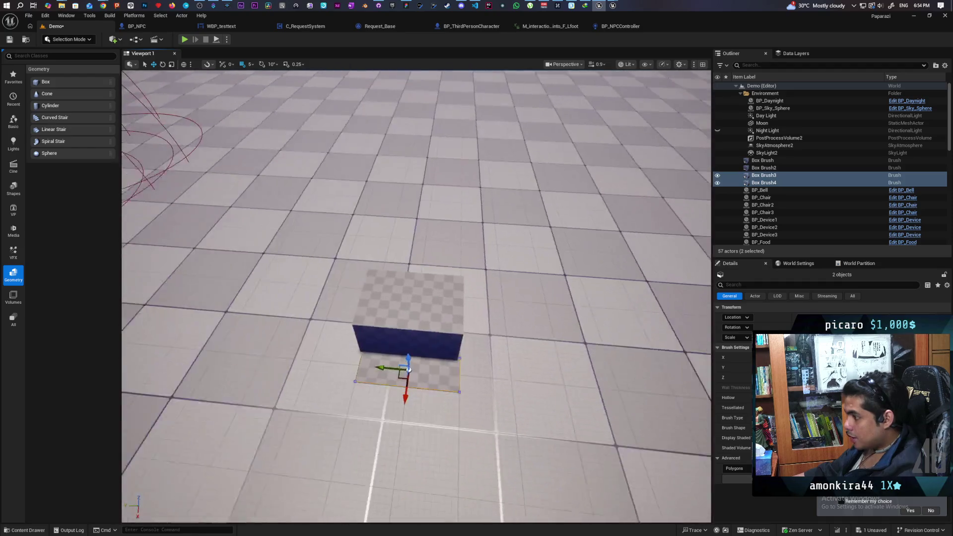
pyautogui.moveTo(300, 339); pyautogui.dragTo(300, 339)
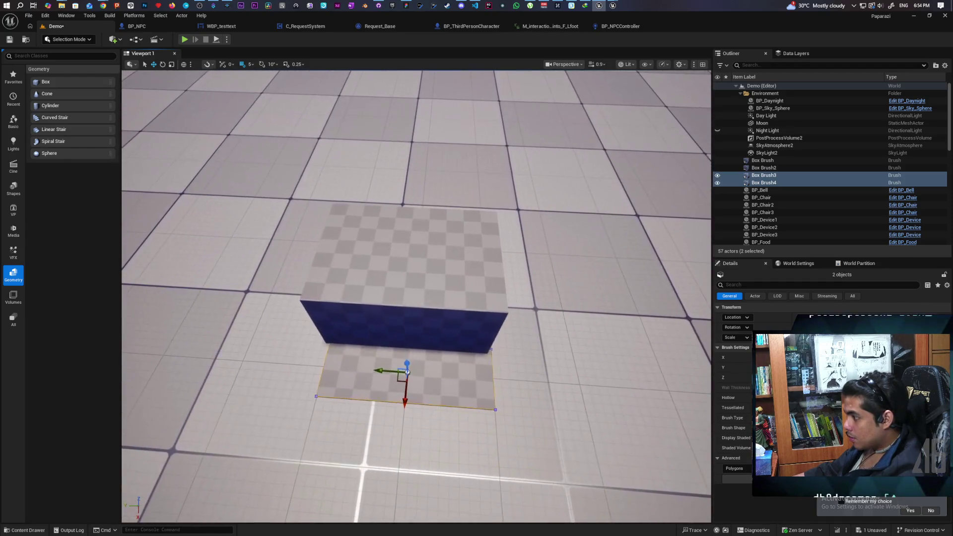
# Step: Select the top box brush and undo six edits back to the cube-shaped plate
pyautogui.click(437, 284)
pyautogui.hotkey('ctrl', 'z')
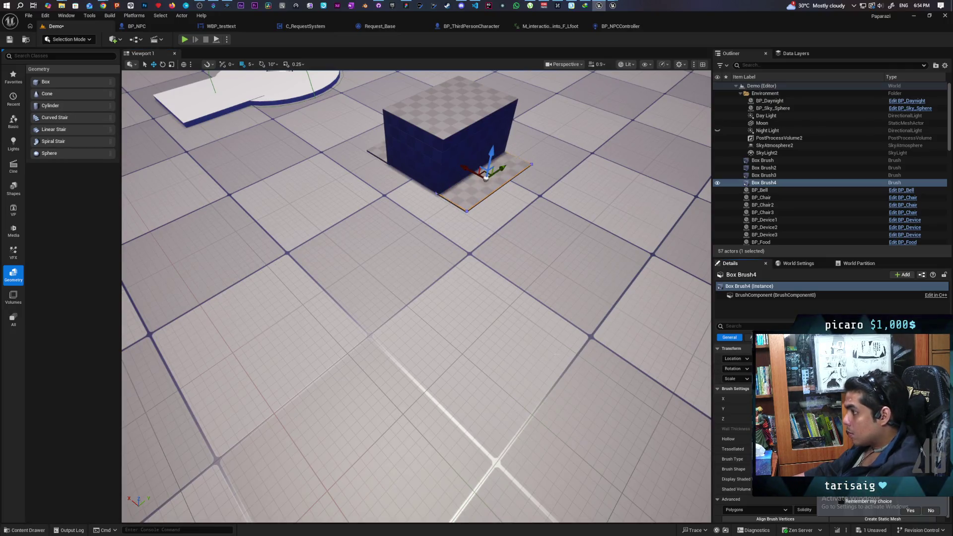
pyautogui.hotkey('ctrl', 'z')
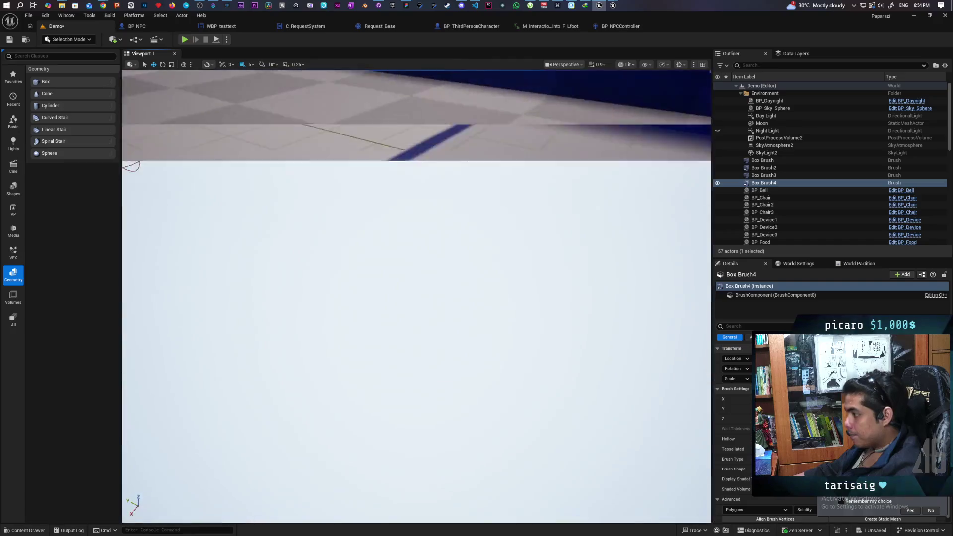
pyautogui.hotkey('ctrl', 'z')
pyautogui.hotkey('ctrl', 'z')
pyautogui.hotkey('ctrl', 'z')
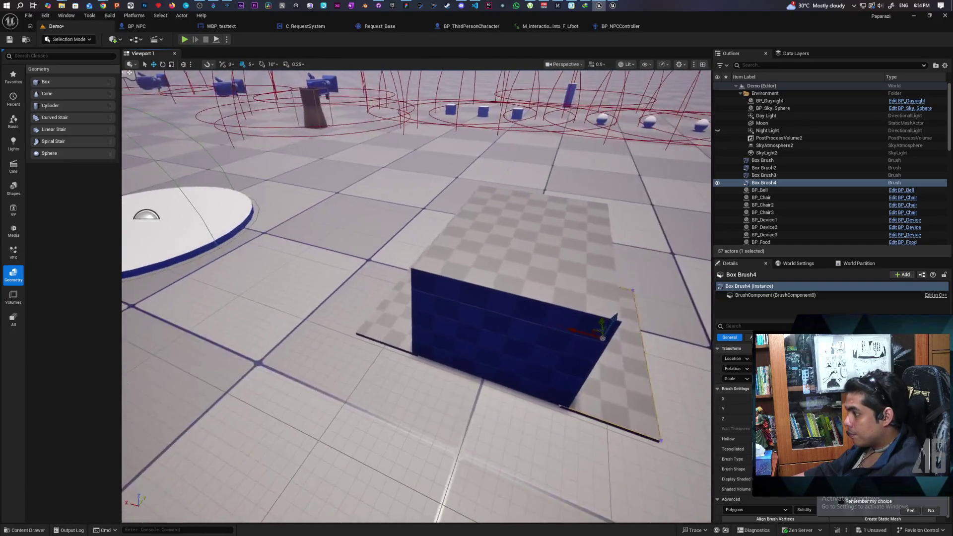
pyautogui.hotkey('ctrl', 'z')
pyautogui.hotkey('ctrl', 'z')
pyautogui.hotkey('ctrl', 'z')
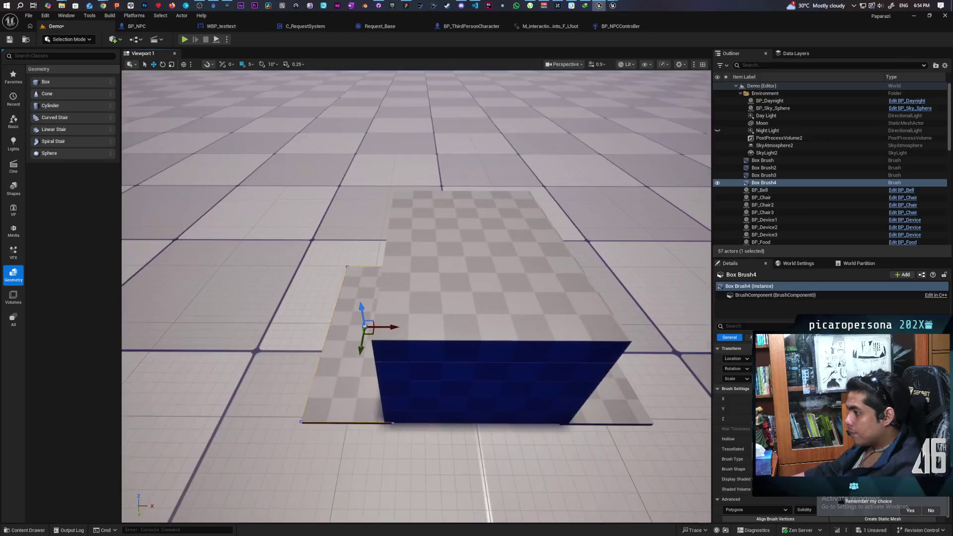
pyautogui.hotkey('ctrl', 'z')
pyautogui.hotkey('ctrl', 'z')
pyautogui.hotkey('ctrl', 'z')
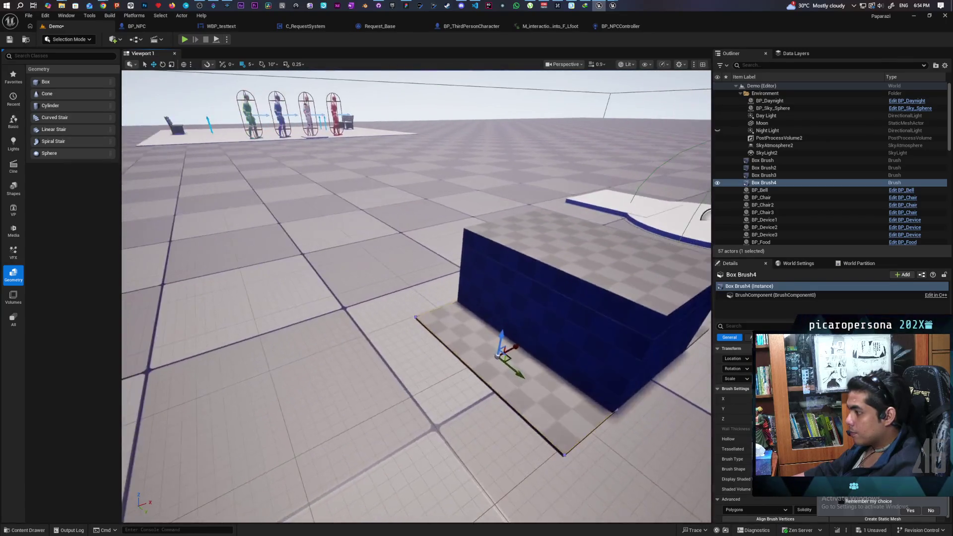
pyautogui.hotkey('ctrl', 'z')
pyautogui.hotkey('ctrl', 'z')
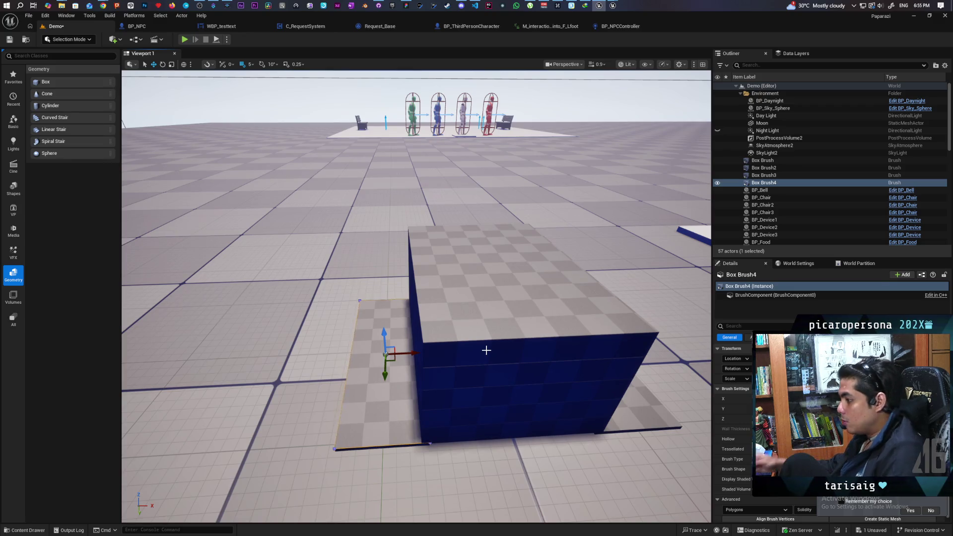
# Step: Change the grid snap size from 5 to 1
pyautogui.moveTo(486, 350)
pyautogui.mouseDown()
pyautogui.moveTo(466, 348)
pyautogui.moveTo(462, 357)
pyautogui.moveTo(459, 318)
pyautogui.moveTo(464, 337)
pyautogui.mouseUp()
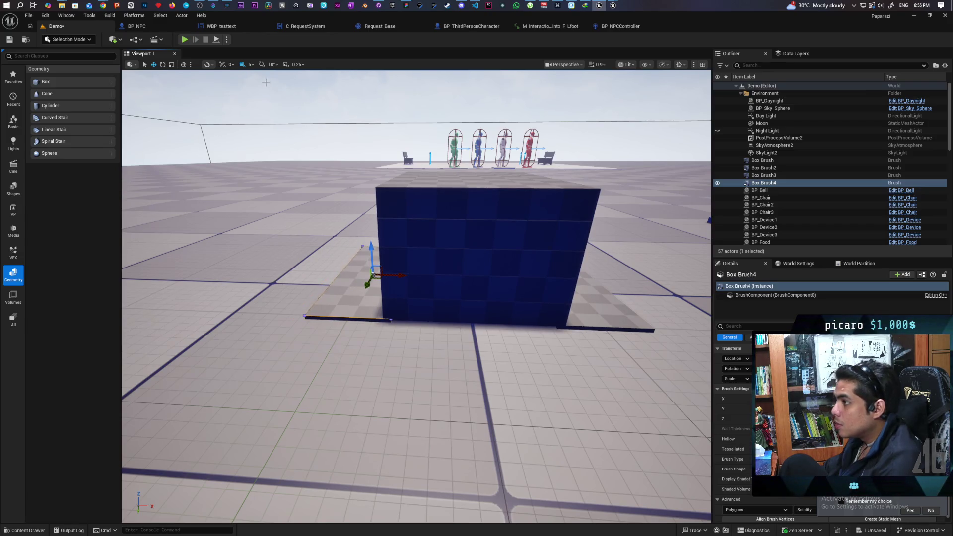
pyautogui.click(250, 64)
pyautogui.click(264, 84)
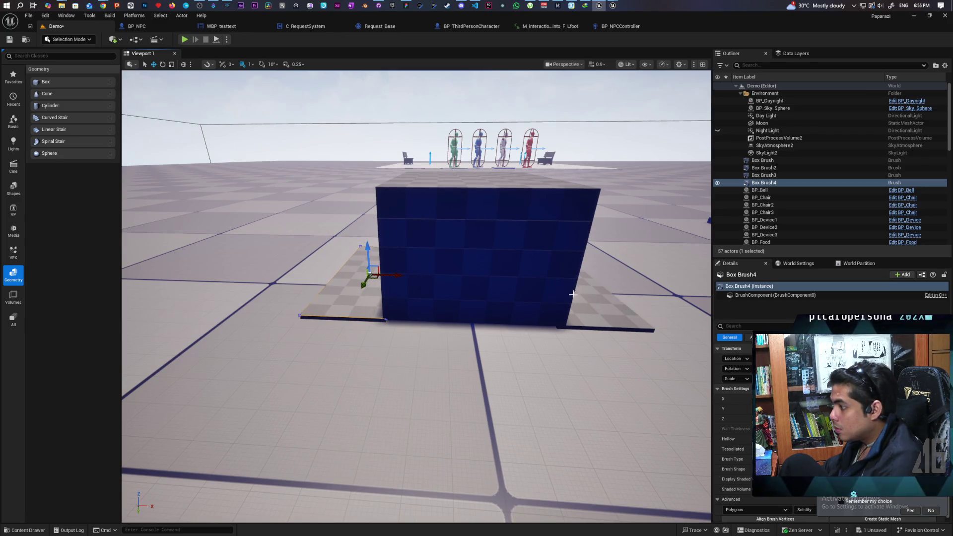
# Step: Nudge the Box Brush3 plate slightly right, then add Box Brush4 to the selection
pyautogui.moveTo(596, 308)
pyautogui.mouseDown()
pyautogui.moveTo(660, 307)
pyautogui.moveTo(651, 283)
pyautogui.moveTo(646, 323)
pyautogui.moveTo(638, 295)
pyautogui.mouseUp()
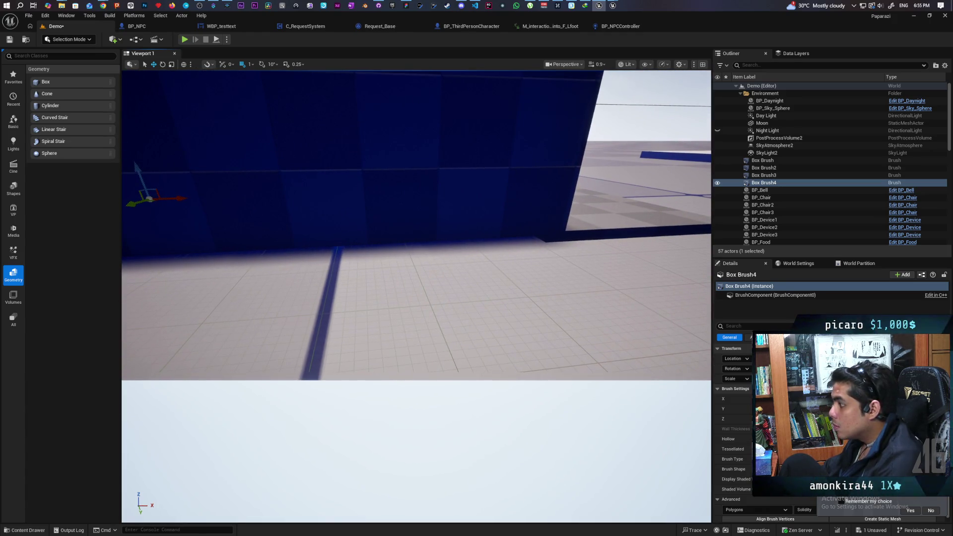
pyautogui.click(554, 226)
pyautogui.moveTo(534, 186); pyautogui.dragTo(497, 187)
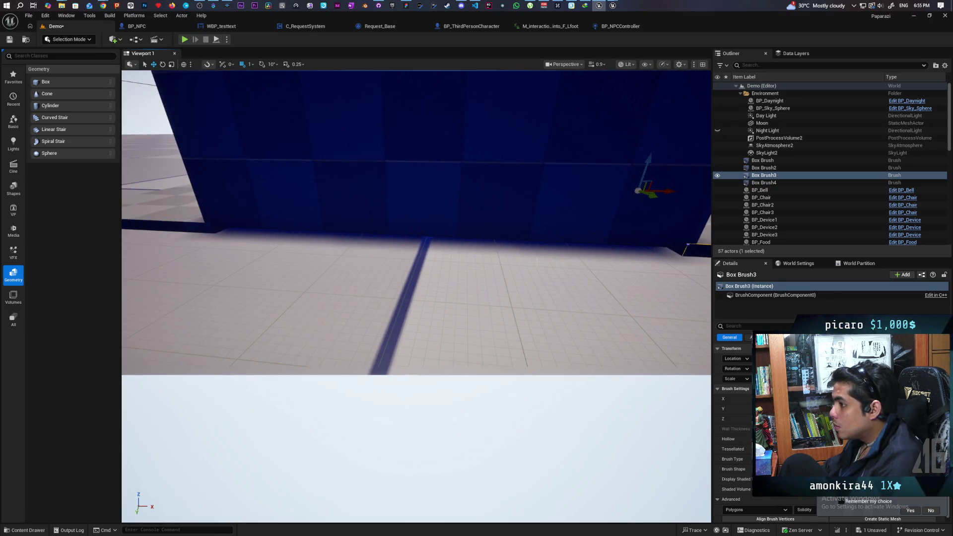
pyautogui.scroll(-5, 355, 258)
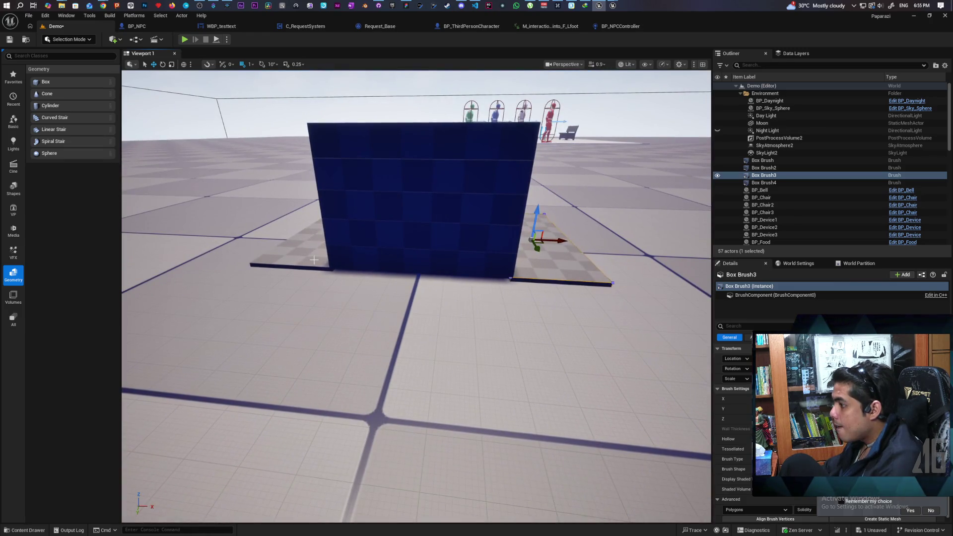
pyautogui.keyDown('ctrl'); pyautogui.click(763, 182); pyautogui.keyUp('ctrl')
# Step: Add Box Brush4 to the selection and raise both plate brushes slightly on Z
pyautogui.moveTo(351, 266); pyautogui.dragTo(325, 239)
pyautogui.press('f')
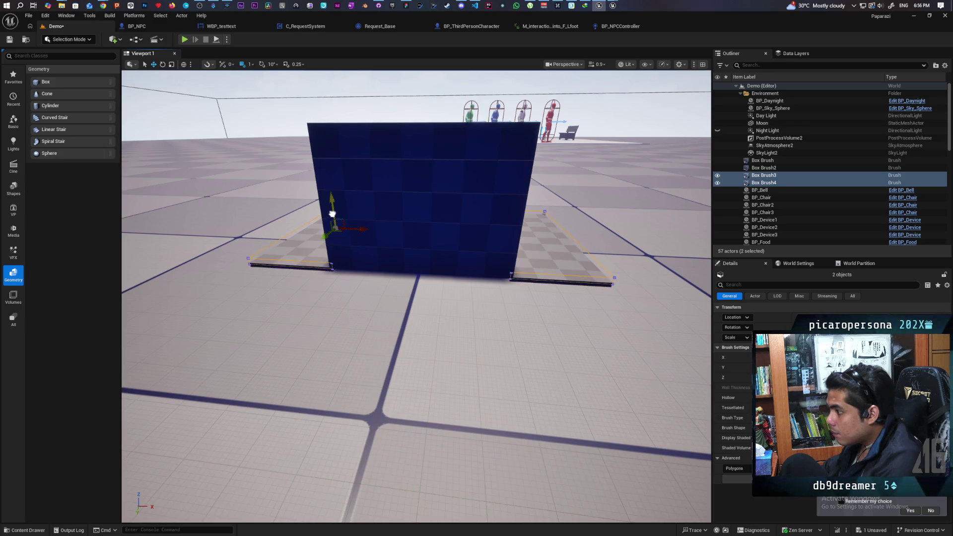
pyautogui.moveTo(332, 214); pyautogui.dragTo(332, 209)
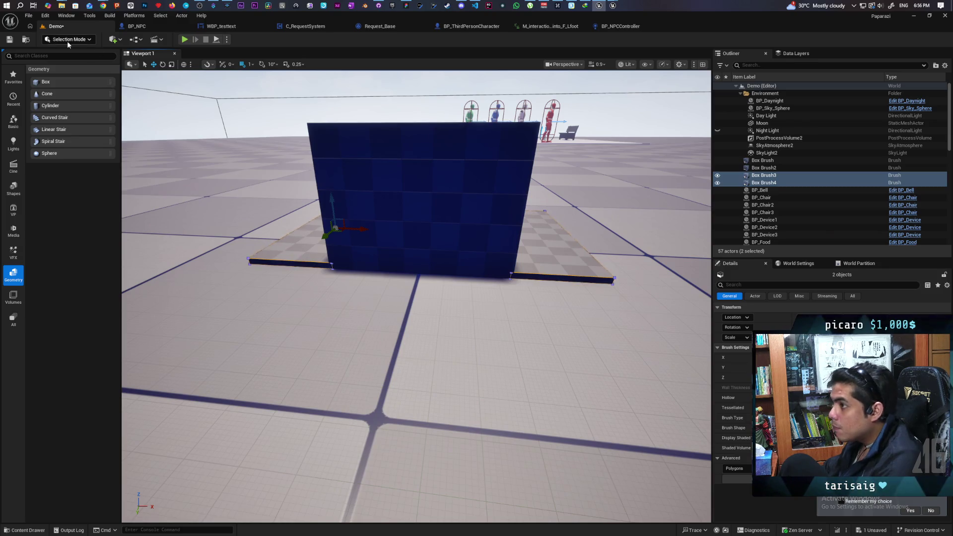
# Step: Orbit around the raised plates to check them, then select and frame the main Box Brush cube
pyautogui.moveTo(348, 298)
pyautogui.mouseDown()
pyautogui.moveTo(348, 318)
pyautogui.moveTo(327, 340)
pyautogui.moveTo(318, 313)
pyautogui.moveTo(325, 278)
pyautogui.moveTo(328, 313)
pyautogui.moveTo(326, 298)
pyautogui.moveTo(332, 308)
pyautogui.moveTo(355, 266)
pyautogui.moveTo(377, 297)
pyautogui.moveTo(377, 268)
pyautogui.mouseUp()
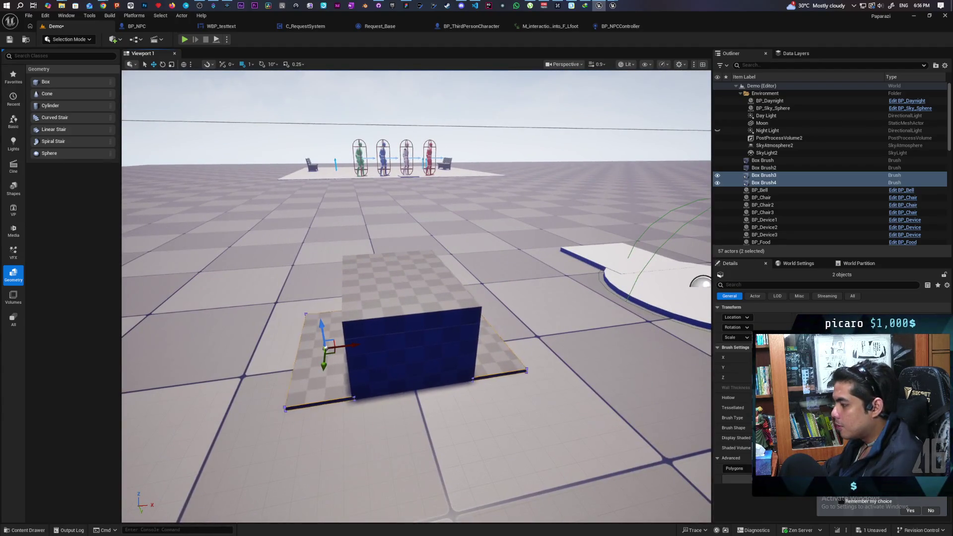
pyautogui.moveTo(377, 268); pyautogui.dragTo(337, 268)
pyautogui.moveTo(473, 305)
pyautogui.mouseDown()
pyautogui.moveTo(452, 328)
pyautogui.moveTo(506, 402)
pyautogui.moveTo(467, 380)
pyautogui.moveTo(446, 399)
pyautogui.mouseUp()
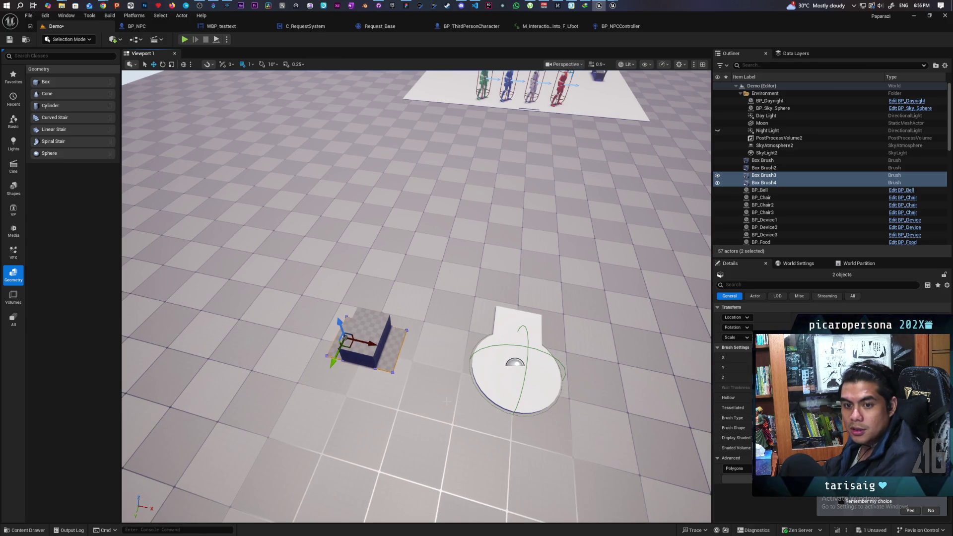
pyautogui.press('f')
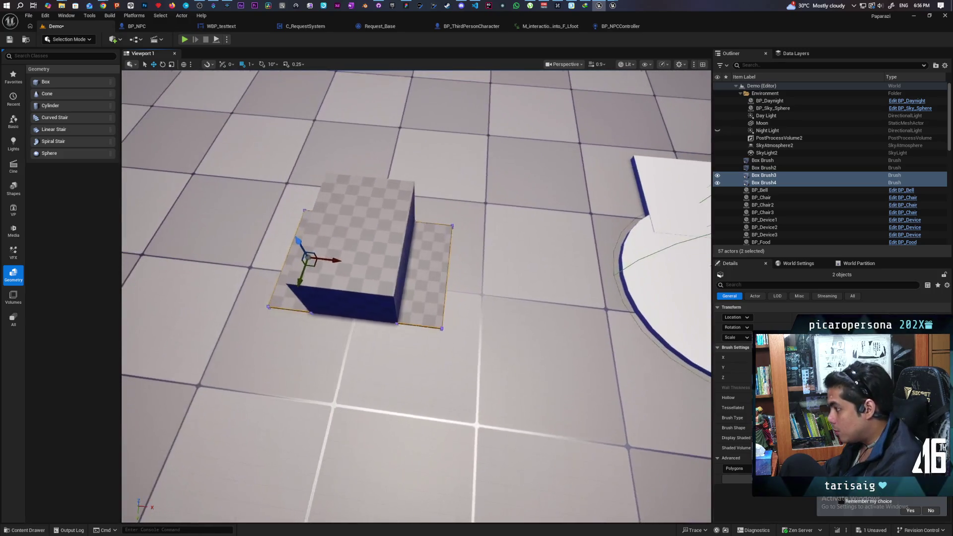
pyautogui.click(405, 316)
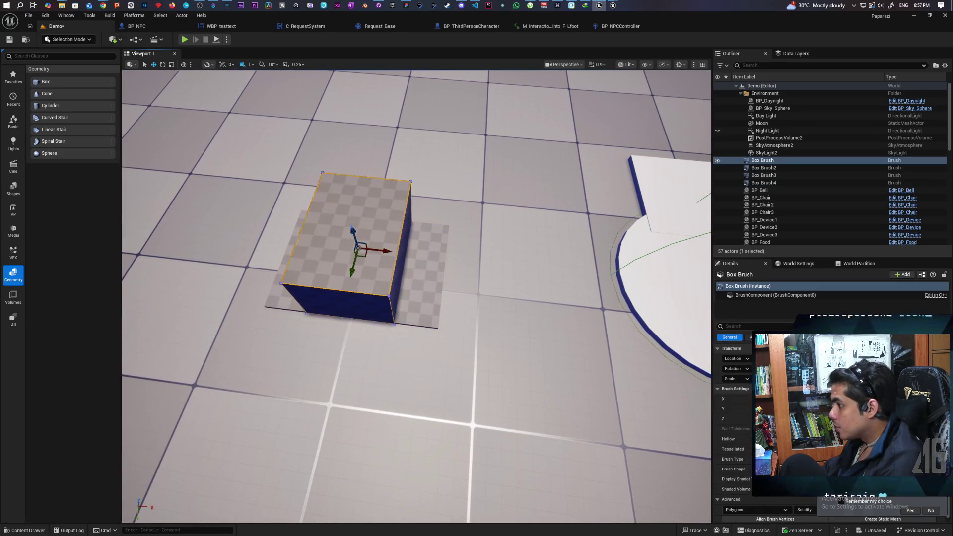
pyautogui.press('f')
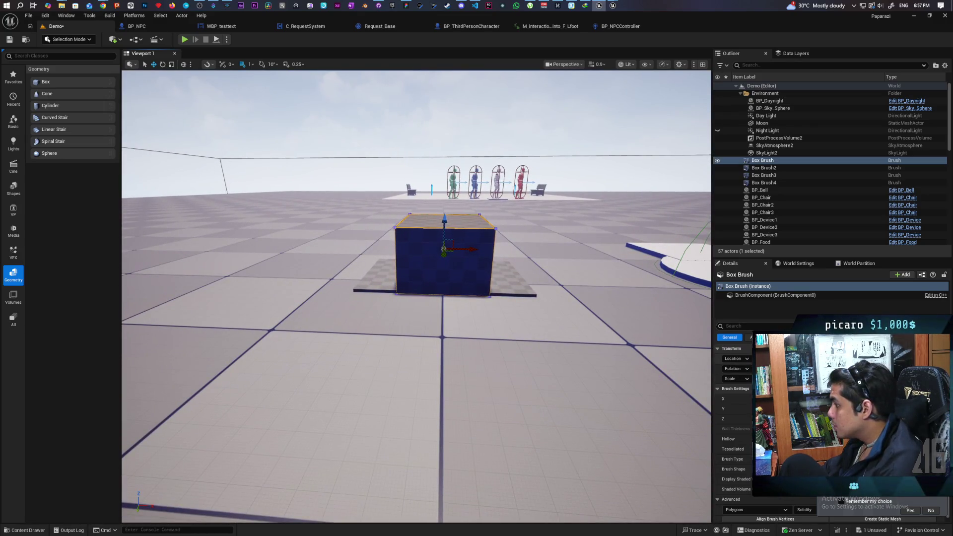
# Step: Duplicate a plate brush and move the copy to the cube's centre
pyautogui.click(506, 281)
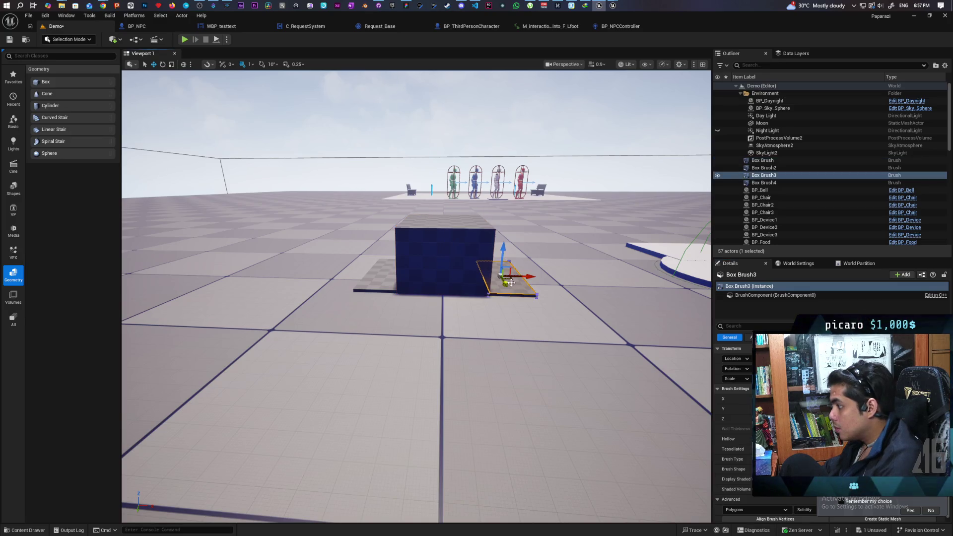
pyautogui.click(741, 183)
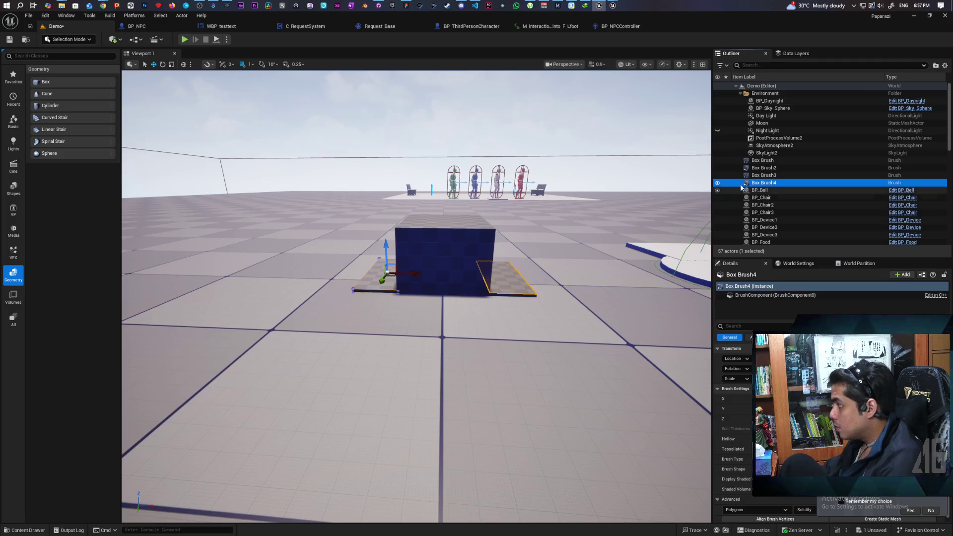
pyautogui.click(764, 175)
pyautogui.click(764, 183)
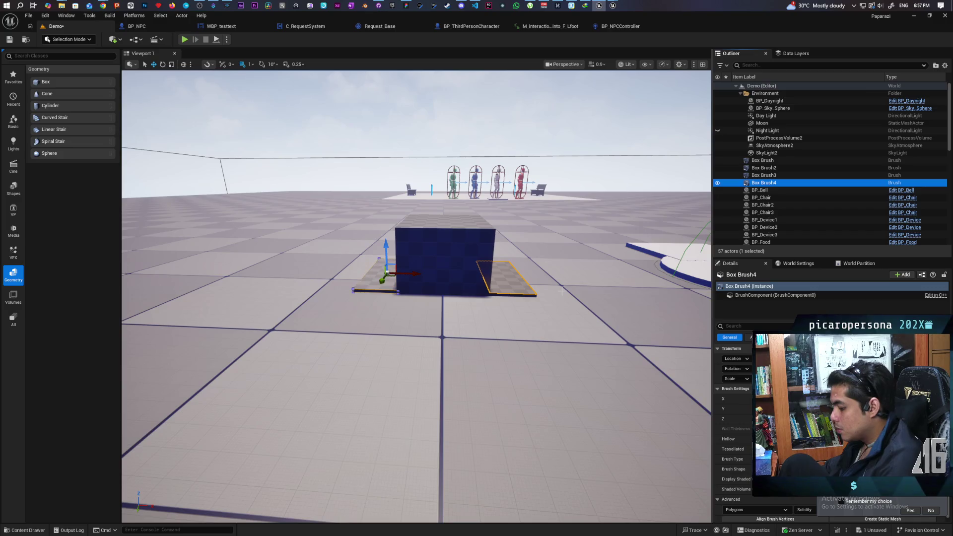
pyautogui.hotkey('ctrl', 'd')
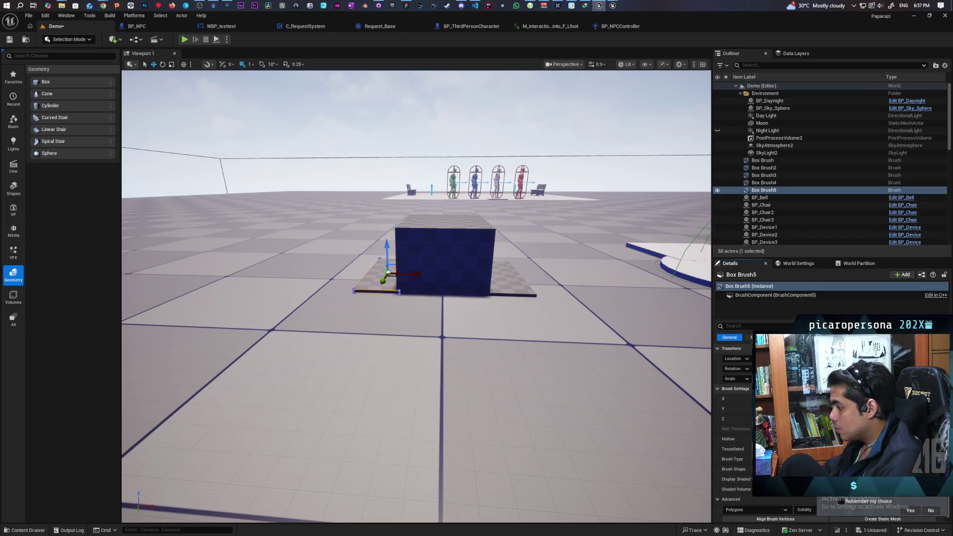
pyautogui.moveTo(405, 274); pyautogui.dragTo(460, 274)
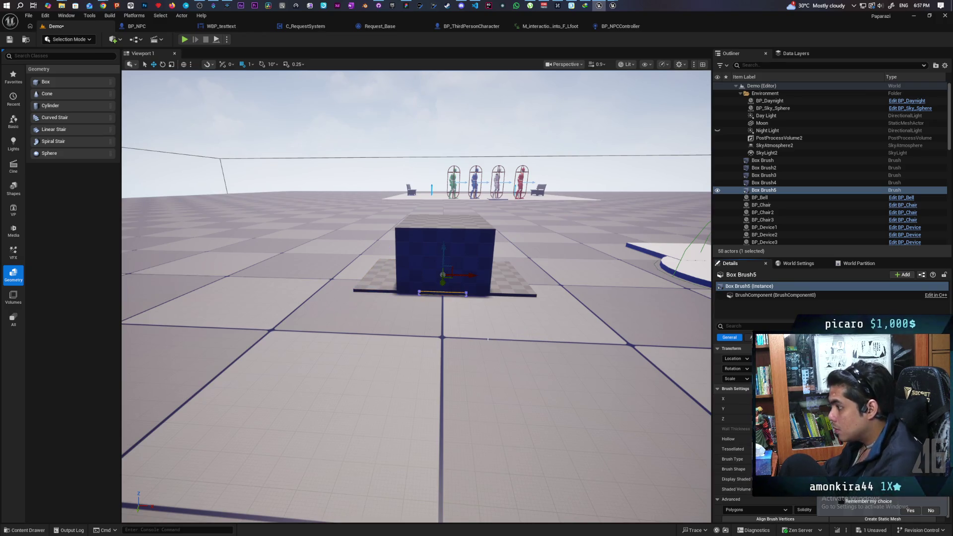
# Step: Select Box Brush5's bottom edge, frame Box Brush5 in view, and duplicate it
pyautogui.scroll(3, 416, 297)
pyautogui.scroll(2, 416, 296)
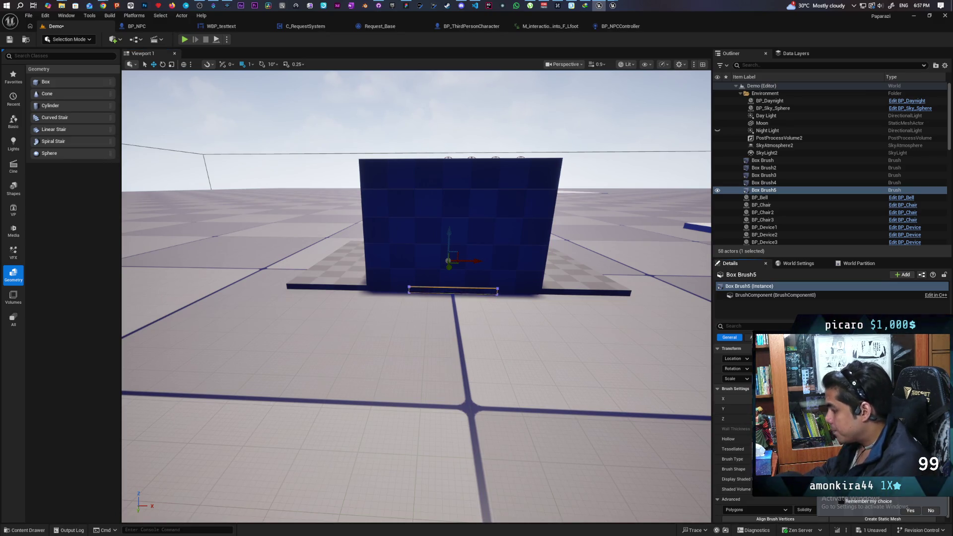
pyautogui.click(454, 289)
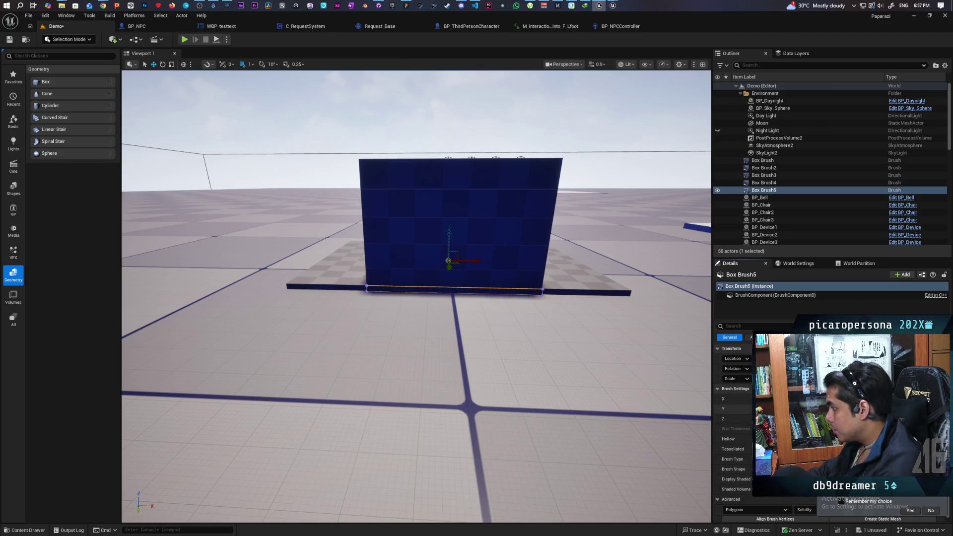
pyautogui.scroll(-5, 416, 298)
pyautogui.moveTo(477, 396); pyautogui.dragTo(473, 396)
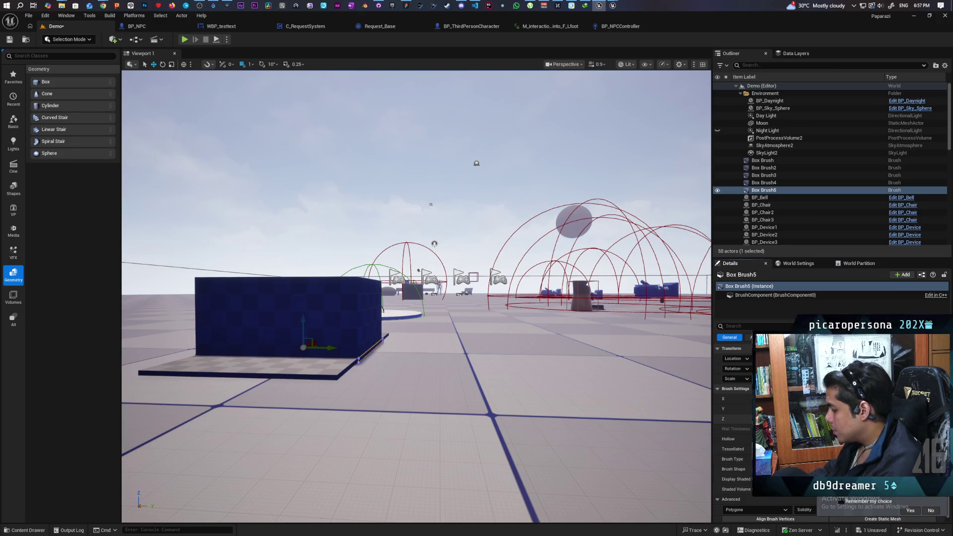
pyautogui.press('f')
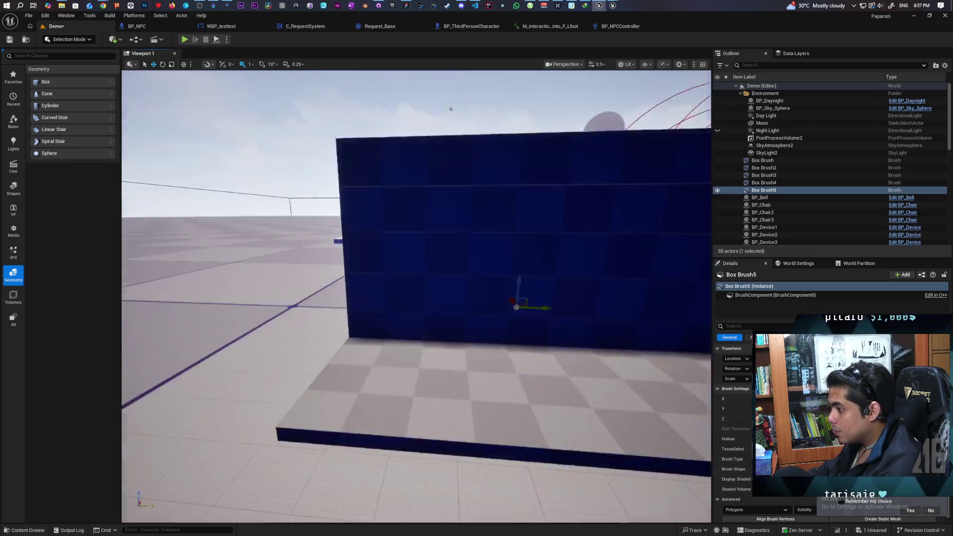
pyautogui.press('f')
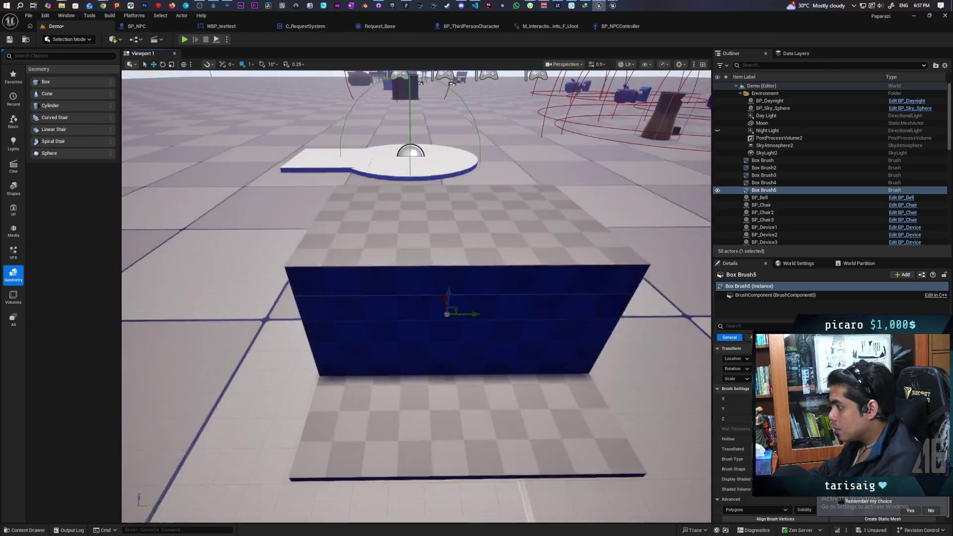
pyautogui.doubleClick(767, 189)
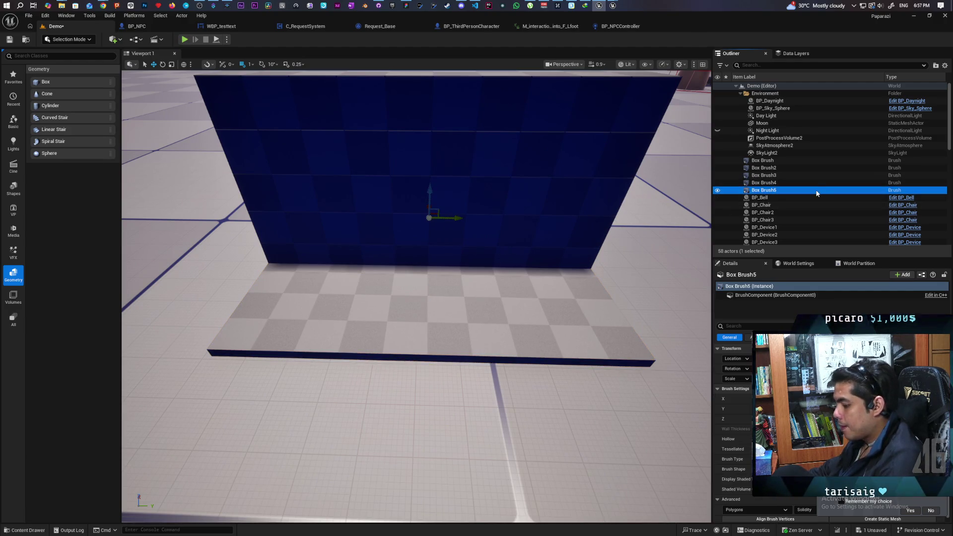
pyautogui.hotkey('ctrl', 'd')
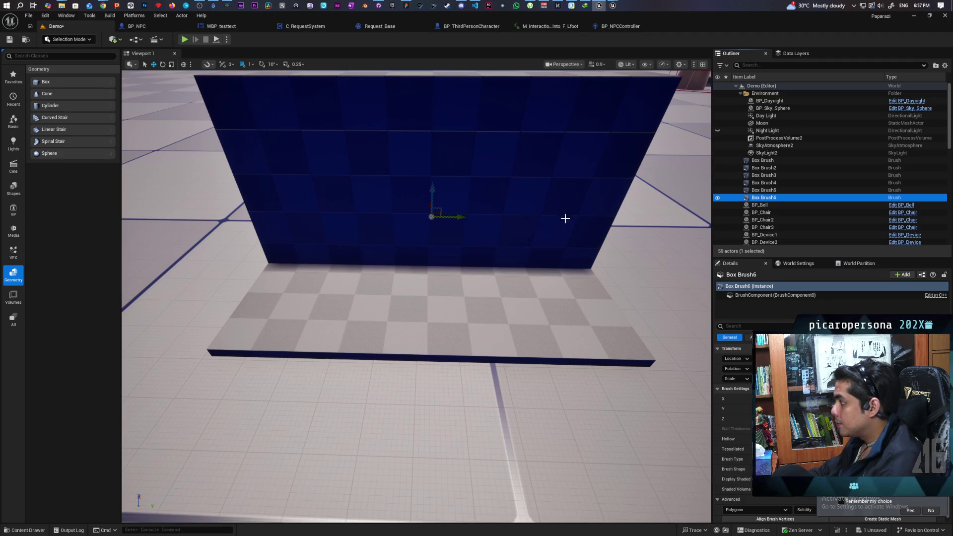
# Step: Frame the new Box Brush6 and set the grid snap size to 10
pyautogui.press('f')
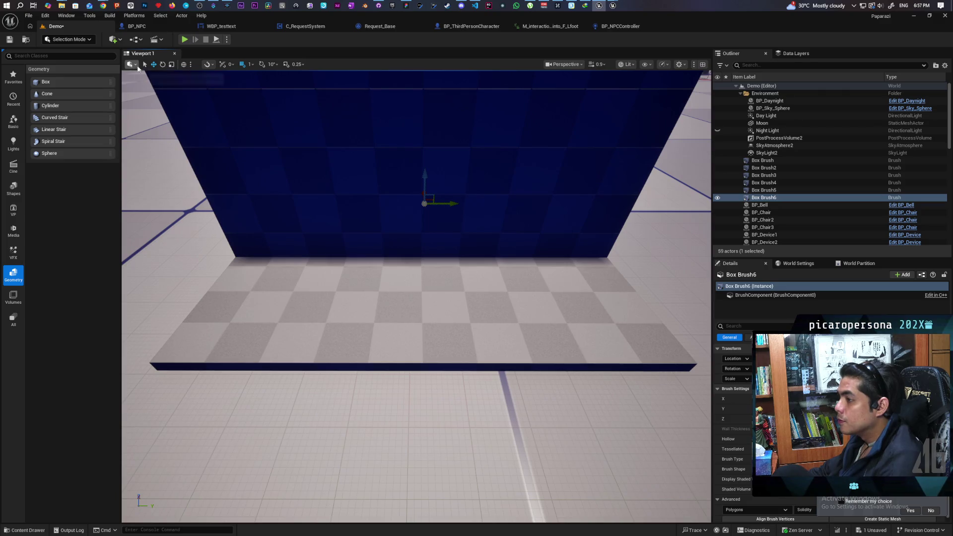
pyautogui.click(250, 64)
pyautogui.click(271, 102)
pyautogui.scroll(-5, 271, 102)
pyautogui.moveTo(271, 102)
pyautogui.mouseDown()
pyautogui.moveTo(436, 236)
pyautogui.moveTo(425, 256)
pyautogui.moveTo(531, 258)
pyautogui.moveTo(466, 213)
pyautogui.moveTo(467, 233)
pyautogui.moveTo(457, 188)
pyautogui.mouseUp()
# Step: Select Box Brush5 and frame it in the viewport
pyautogui.moveTo(553, 266)
pyautogui.mouseDown()
pyautogui.moveTo(553, 258)
pyautogui.moveTo(553, 288)
pyautogui.mouseUp()
pyautogui.click(553, 266)
pyautogui.moveTo(534, 208); pyautogui.dragTo(534, 208)
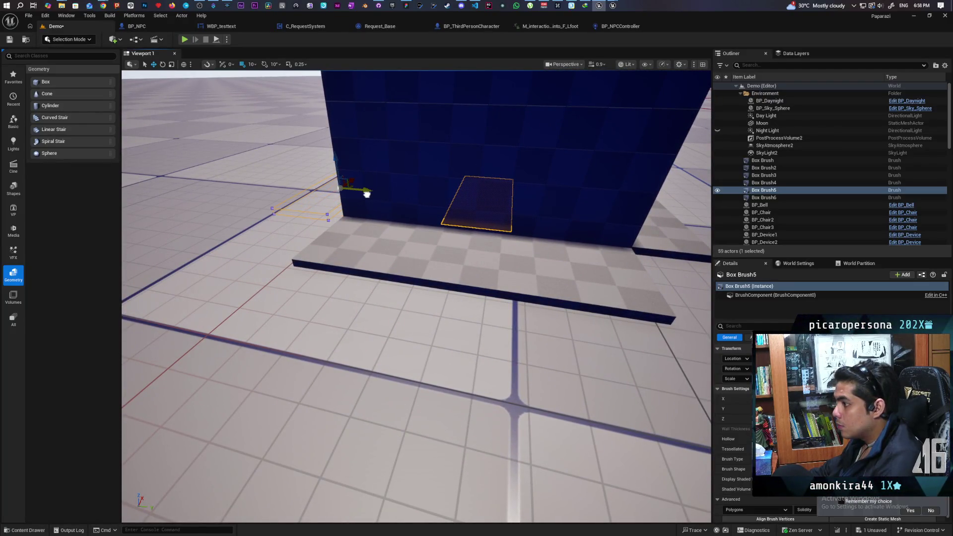
pyautogui.scroll(-3, 373, 194)
pyautogui.moveTo(362, 187); pyautogui.dragTo(368, 218)
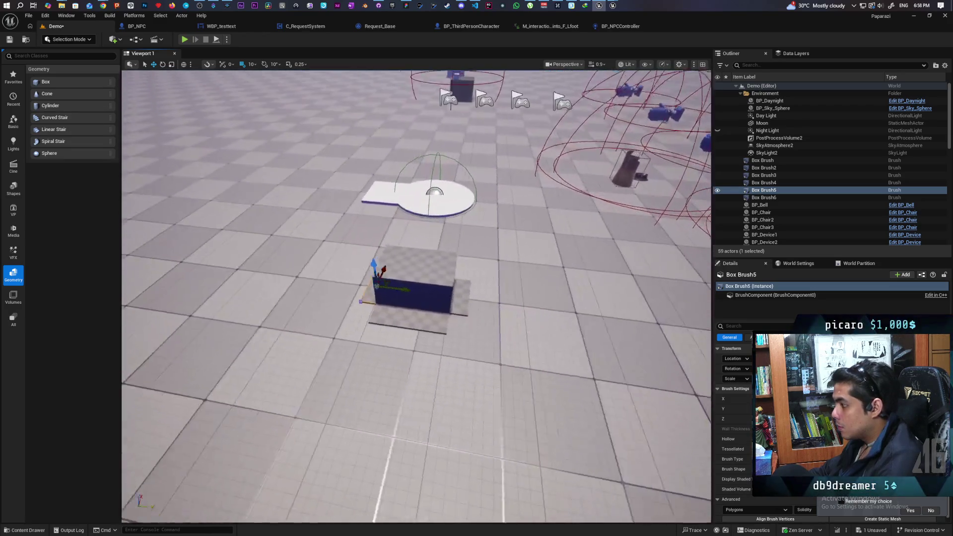
pyautogui.press('f')
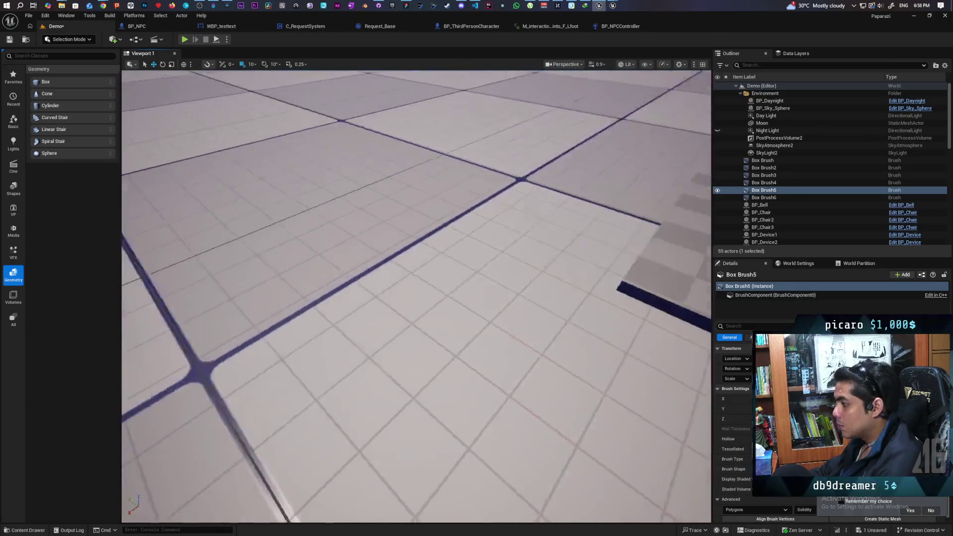
# Step: Inspect the brush box from several angles to confirm every side is closed
pyautogui.scroll(3, 416, 297)
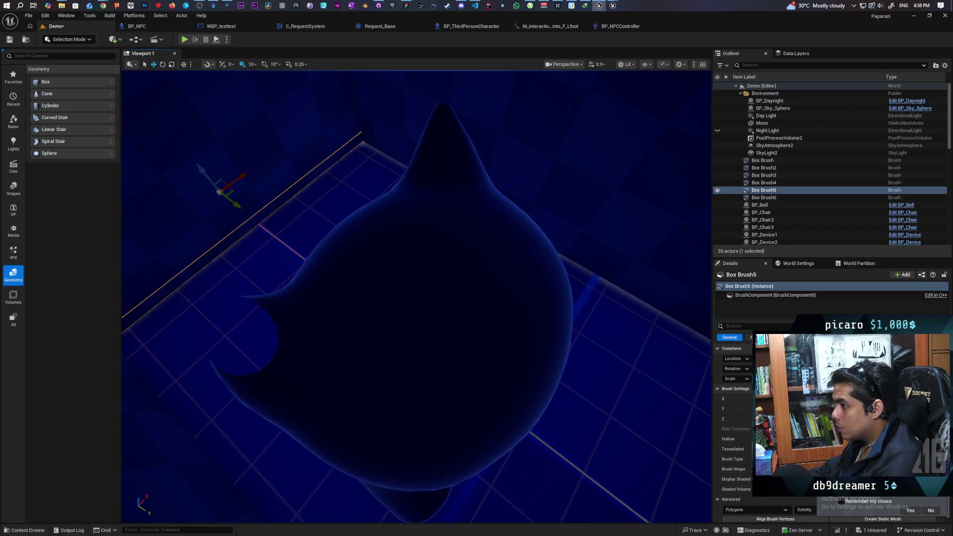
pyautogui.moveTo(417, 298); pyautogui.dragTo(348, 298)
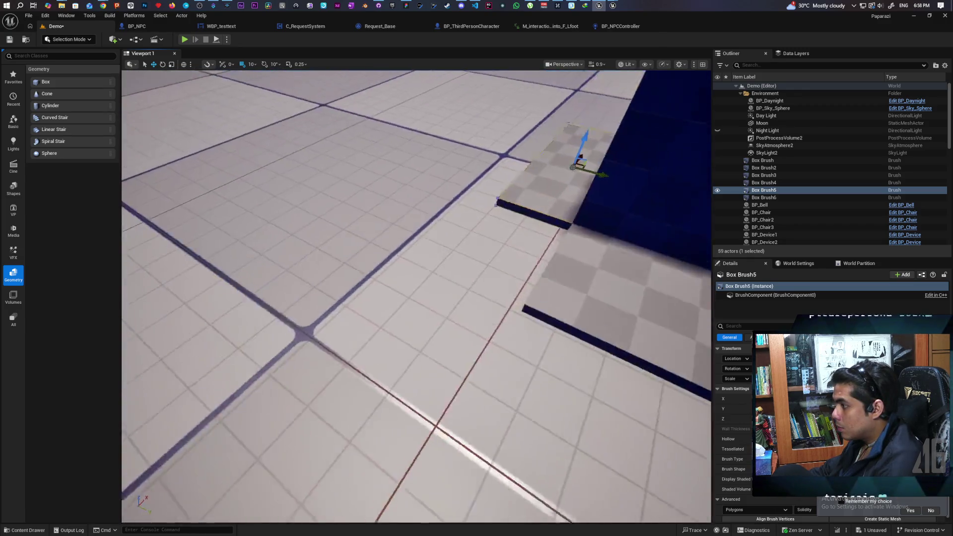
pyautogui.moveTo(416, 297); pyautogui.dragTo(416, 348)
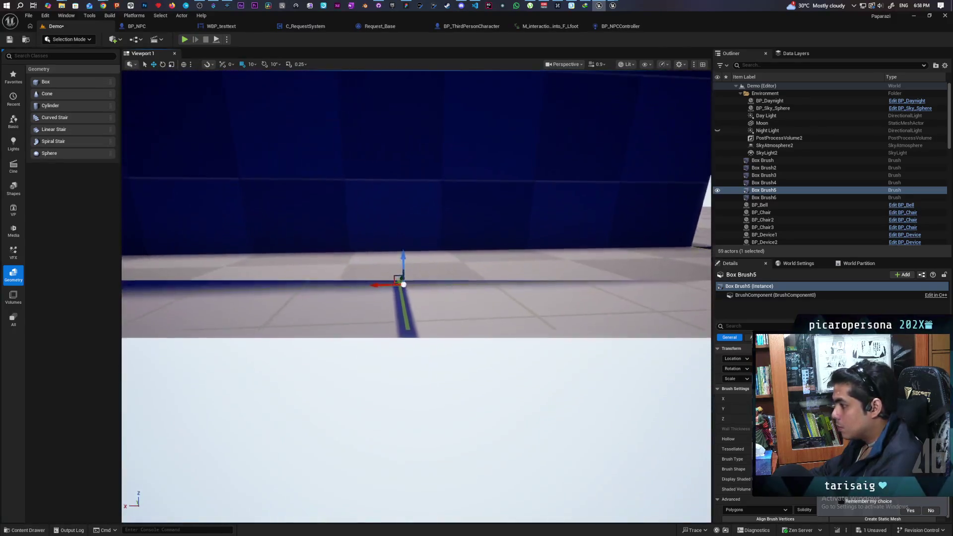
pyautogui.scroll(-5, 403, 284)
pyautogui.scroll(5, 474, 222)
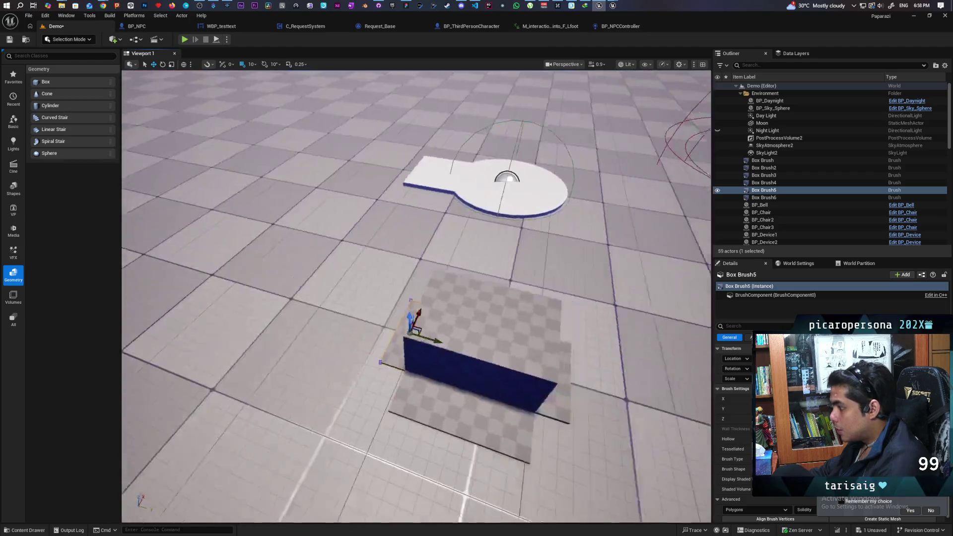
pyautogui.moveTo(416, 297); pyautogui.dragTo(447, 298)
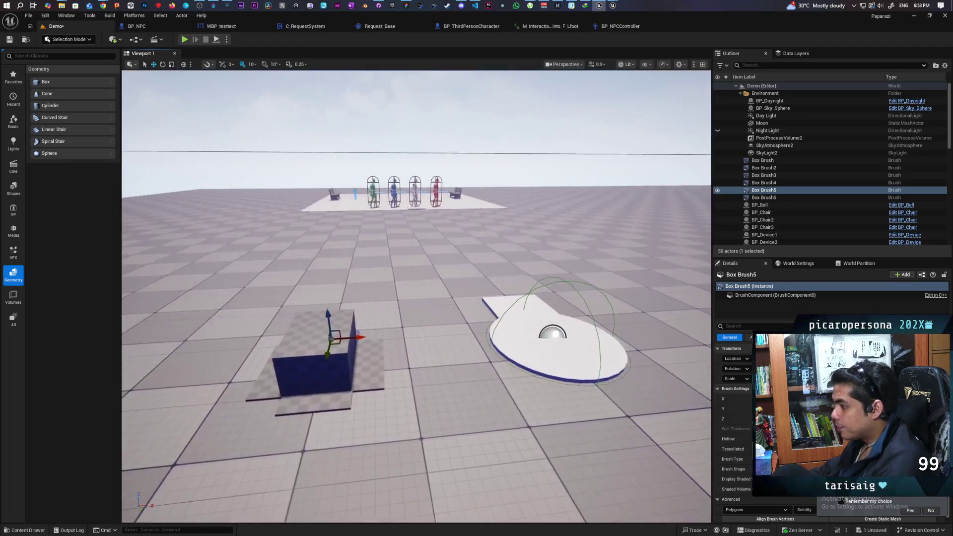
pyautogui.scroll(-3, 416, 298)
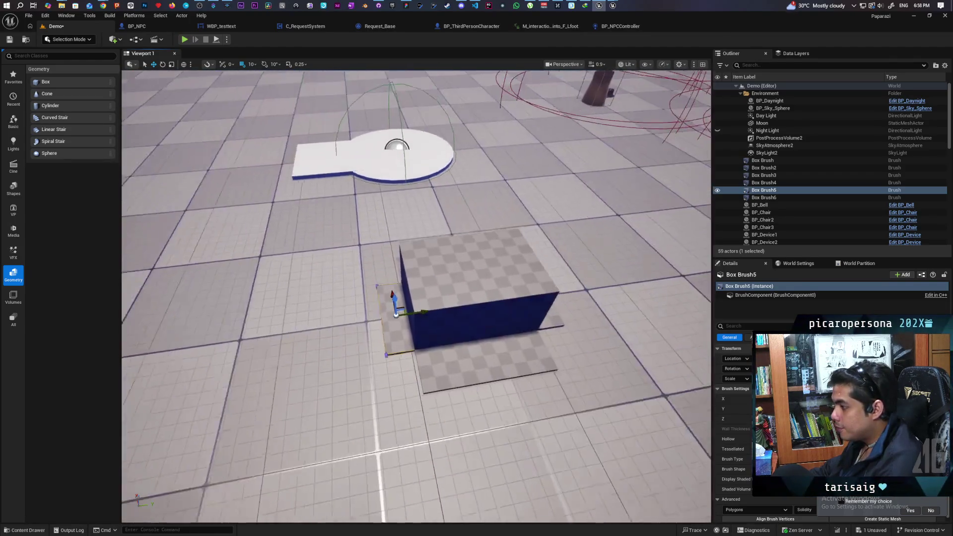
pyautogui.moveTo(416, 298); pyautogui.dragTo(368, 248)
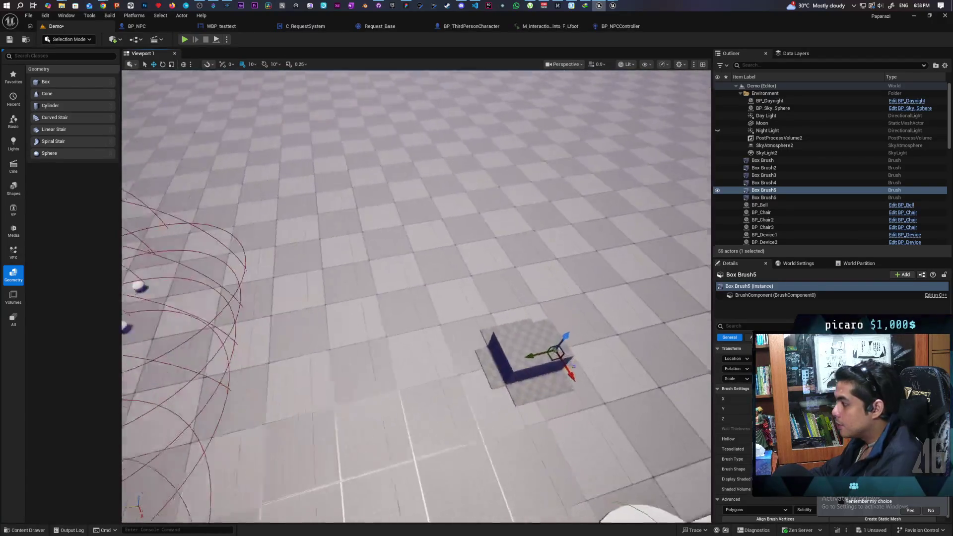
pyautogui.moveTo(416, 298); pyautogui.dragTo(360, 274)
pyautogui.click(772, 160)
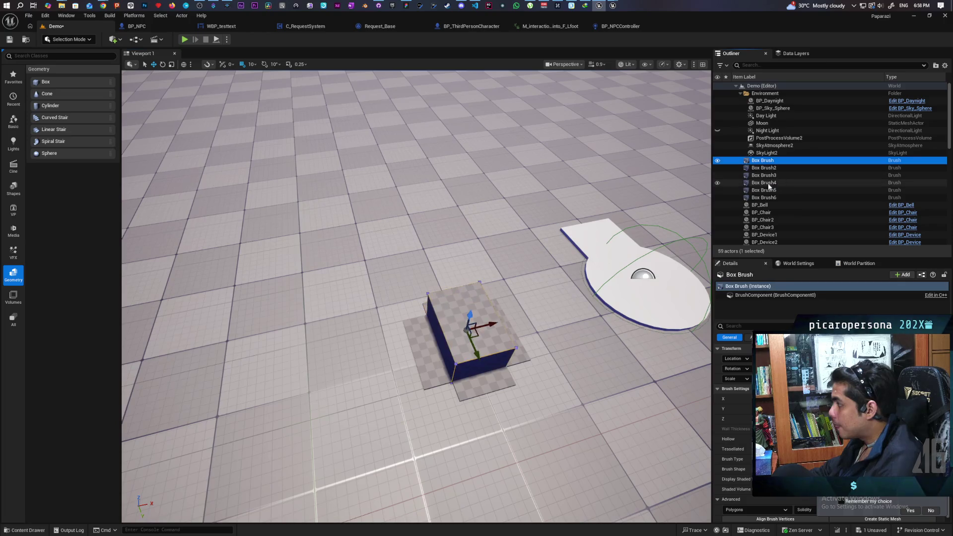
# Step: Select Box Brush through Box Brush6 and create one static mesh named SM_CardboardBox
pyautogui.keyDown('shift'); pyautogui.click(765, 197); pyautogui.keyUp('shift')
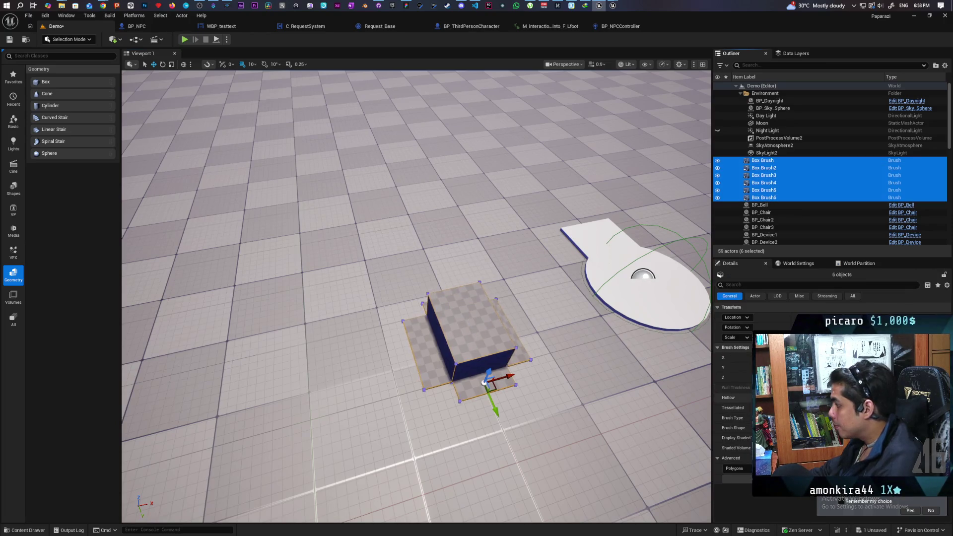
pyautogui.click(789, 504)
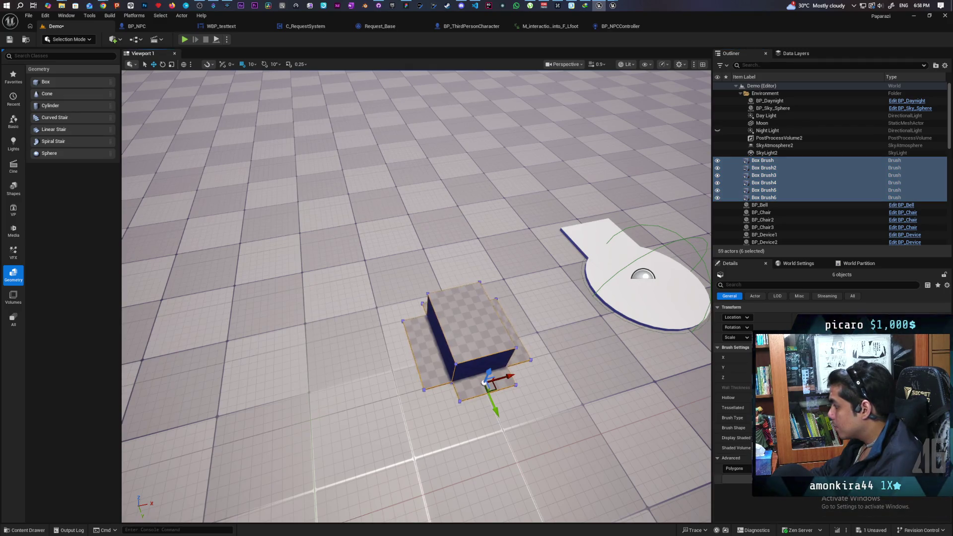
pyautogui.click(794, 479)
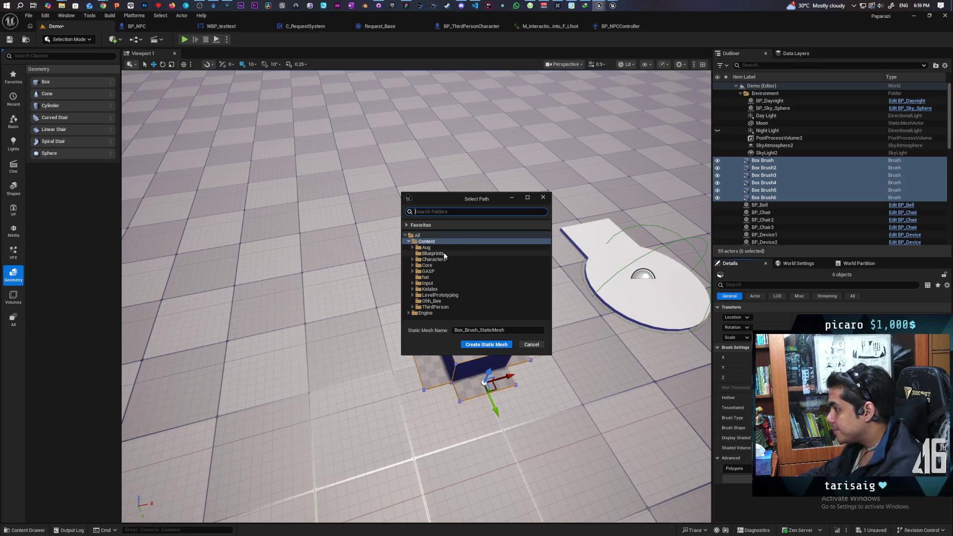
pyautogui.click(511, 330)
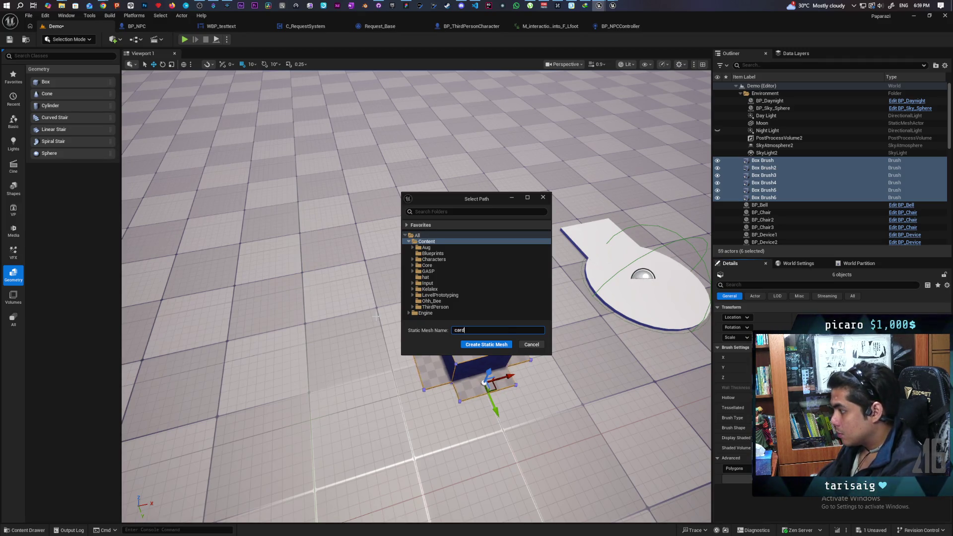
pyautogui.write('SM_C')
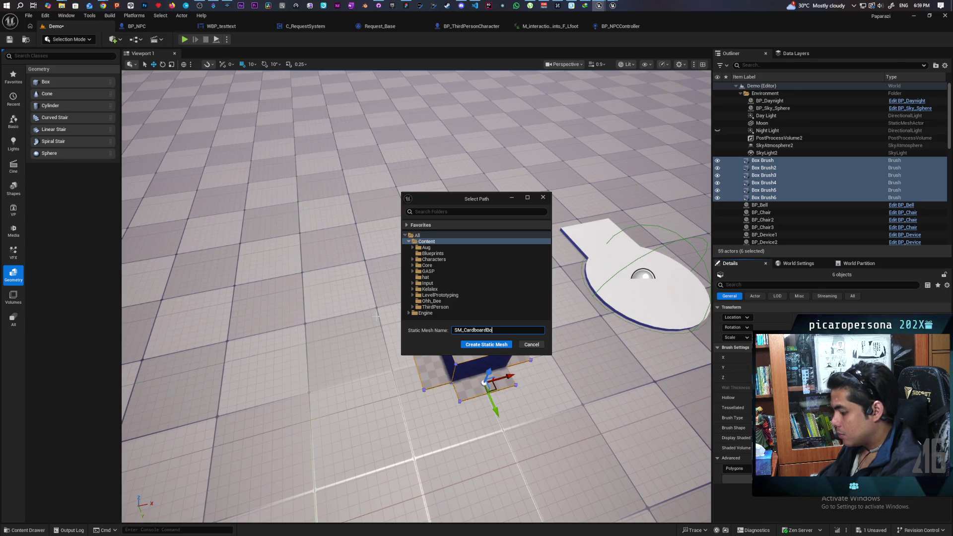
pyautogui.click(487, 344)
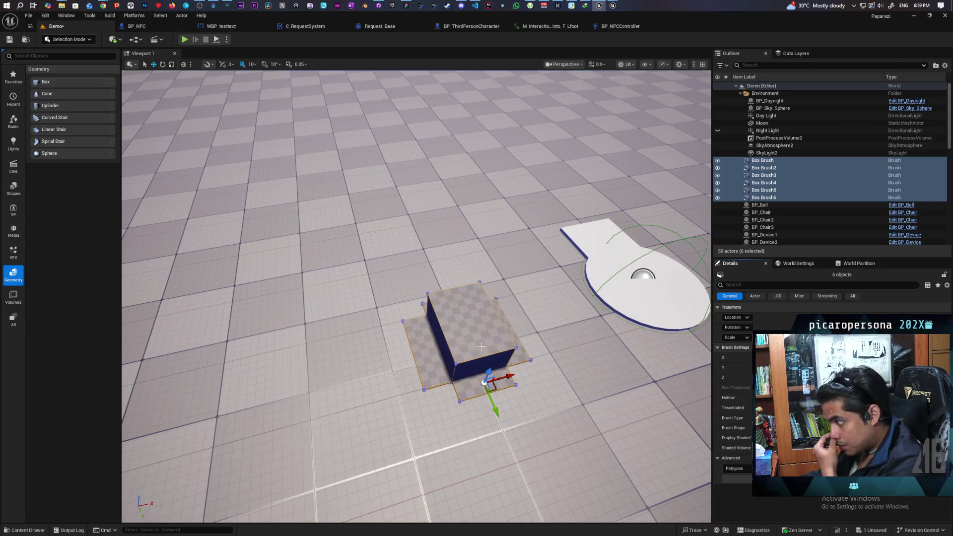
pyautogui.moveTo(489, 340)
pyautogui.mouseDown()
pyautogui.moveTo(469, 313)
pyautogui.moveTo(457, 333)
pyautogui.moveTo(459, 308)
pyautogui.moveTo(456, 333)
pyautogui.mouseUp()
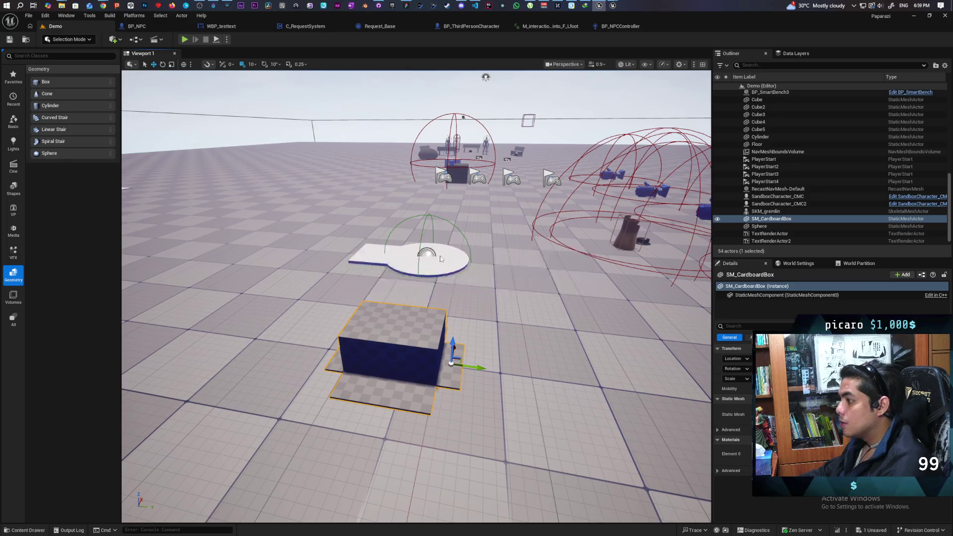
pyautogui.moveTo(457, 332)
pyautogui.mouseDown()
pyautogui.moveTo(437, 330)
pyautogui.moveTo(432, 348)
pyautogui.moveTo(432, 333)
pyautogui.moveTo(422, 338)
pyautogui.moveTo(549, 312)
pyautogui.moveTo(378, 339)
pyautogui.mouseUp()
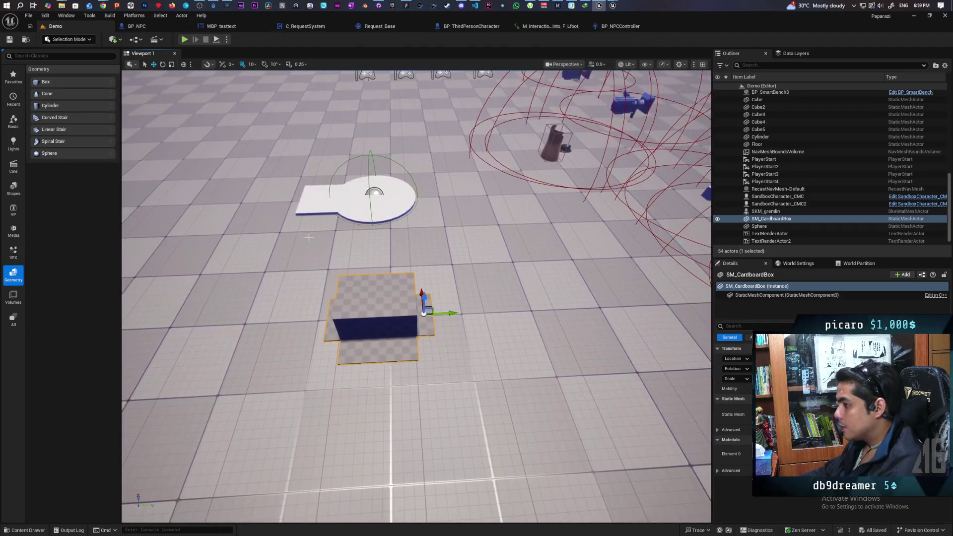
pyautogui.click(88, 41)
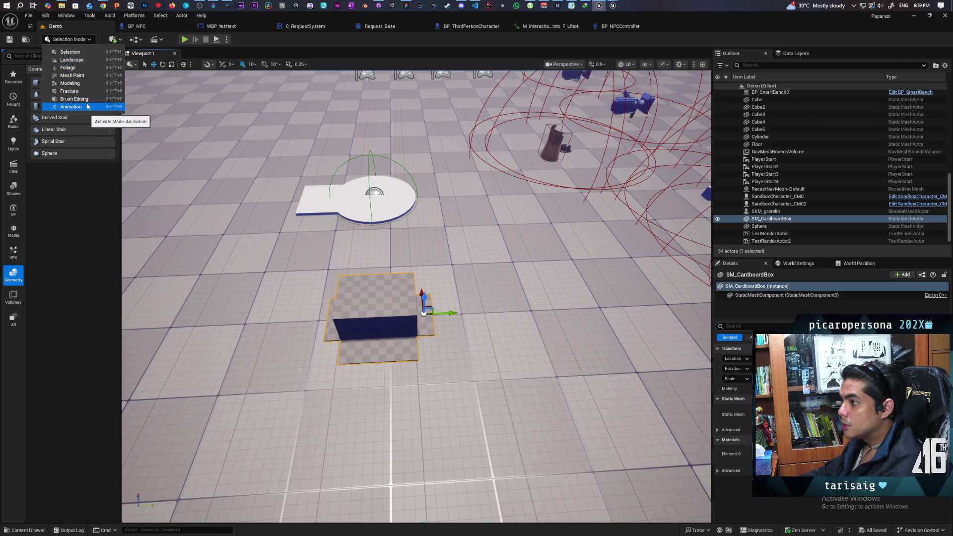
pyautogui.press('Escape')
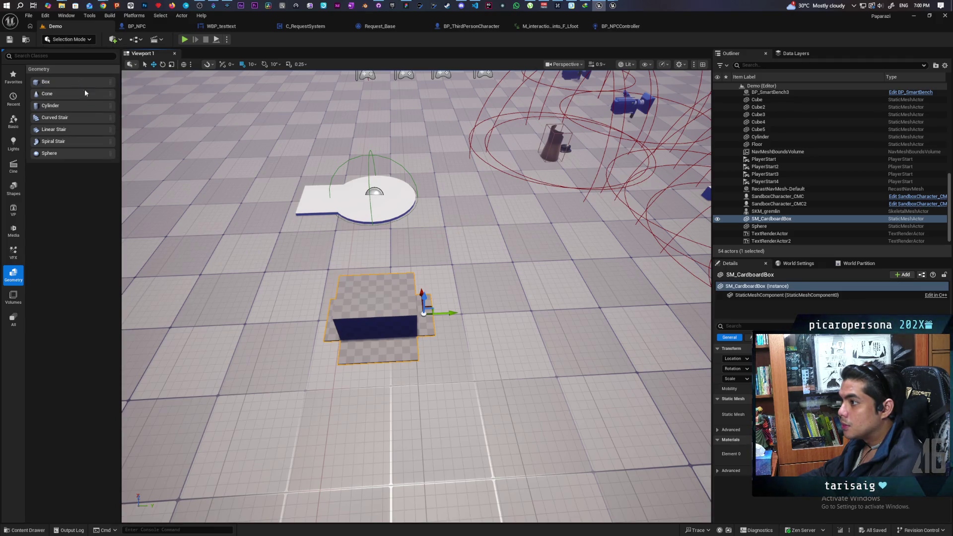
# Step: In Modeling Mode's Edit Pivot tool, move the pivot to Y 54 and Z +22, then accept
pyautogui.hotkey('shift', '5')
pyautogui.click(15, 142)
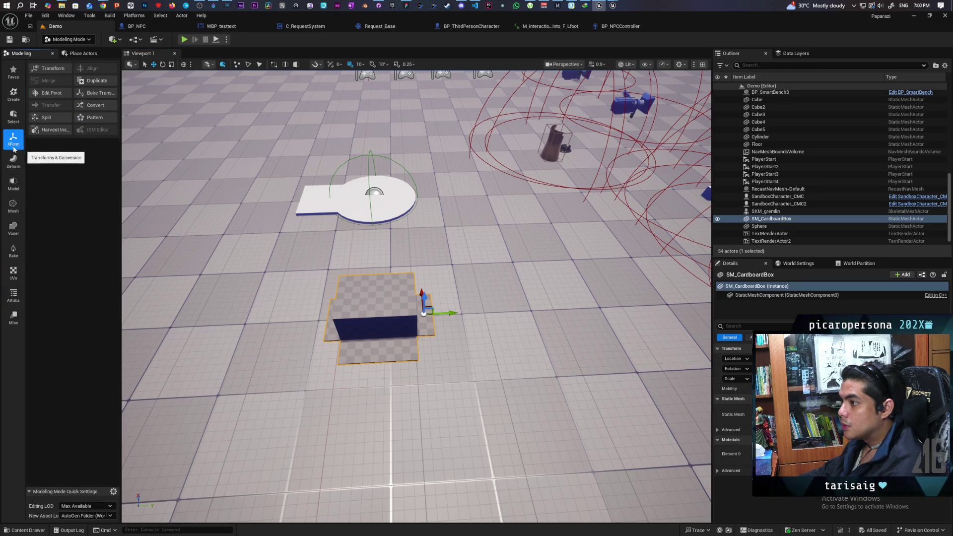
pyautogui.click(44, 93)
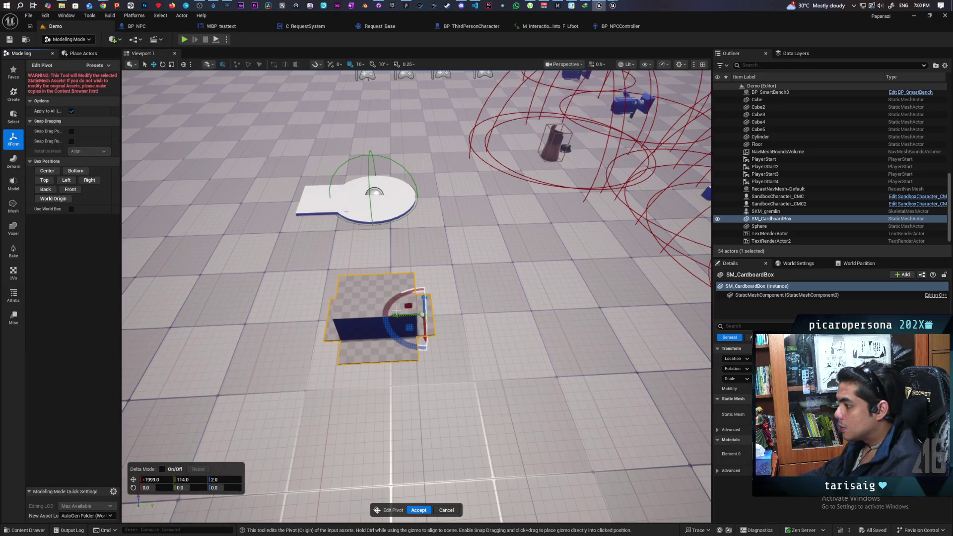
pyautogui.moveTo(396, 315)
pyautogui.mouseDown()
pyautogui.moveTo(353, 315)
pyautogui.moveTo(371, 298)
pyautogui.moveTo(374, 328)
pyautogui.moveTo(352, 278)
pyautogui.mouseUp()
pyautogui.moveTo(371, 351)
pyautogui.mouseDown()
pyautogui.moveTo(433, 289)
pyautogui.moveTo(443, 213)
pyautogui.mouseUp()
pyautogui.moveTo(404, 270); pyautogui.dragTo(418, 302)
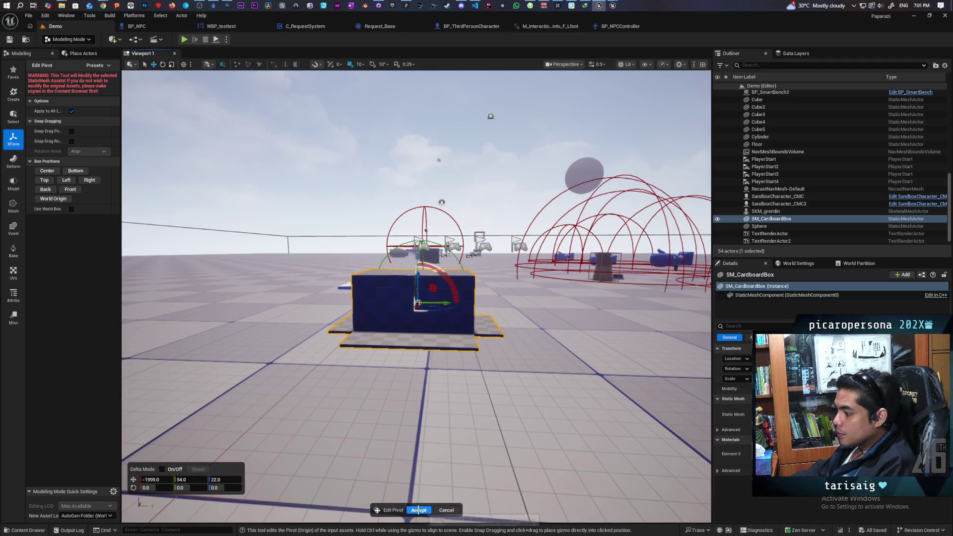
pyautogui.click(419, 510)
# Step: Save the level and all changed assets
pyautogui.moveTo(419, 510)
pyautogui.mouseDown()
pyautogui.moveTo(378, 518)
pyautogui.moveTo(377, 447)
pyautogui.moveTo(393, 432)
pyautogui.moveTo(392, 407)
pyautogui.moveTo(348, 402)
pyautogui.moveTo(377, 392)
pyautogui.moveTo(377, 367)
pyautogui.moveTo(378, 402)
pyautogui.moveTo(363, 362)
pyautogui.moveTo(352, 382)
pyautogui.moveTo(358, 407)
pyautogui.moveTo(358, 392)
pyautogui.mouseUp()
pyautogui.hotkey('ctrl', 's')
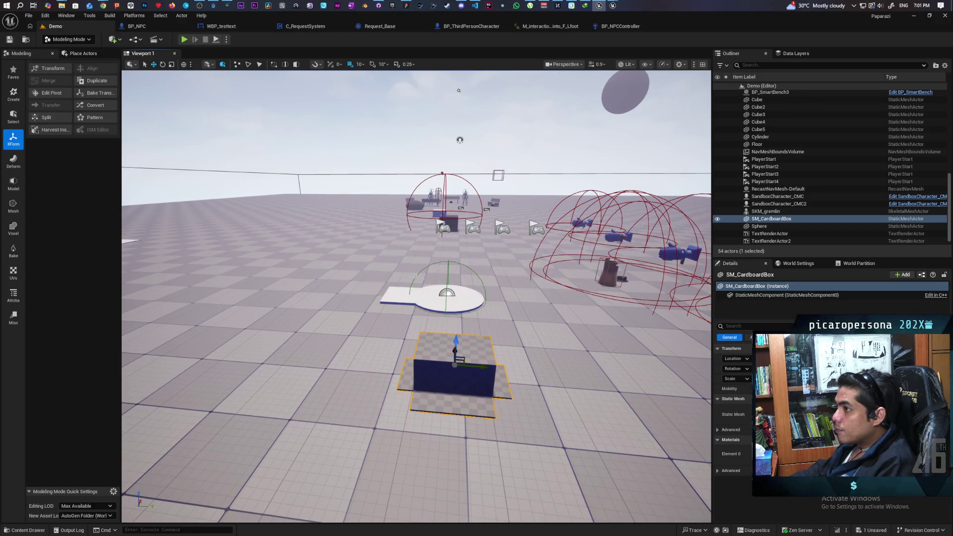
pyautogui.moveTo(381, 156)
pyautogui.mouseDown()
pyautogui.moveTo(381, 169)
pyautogui.moveTo(373, 164)
pyautogui.mouseUp()
# Step: Return to Selection Mode and browse from BP_Object2 to BP_ObjectBase in the Interactables folder
pyautogui.click(576, 306)
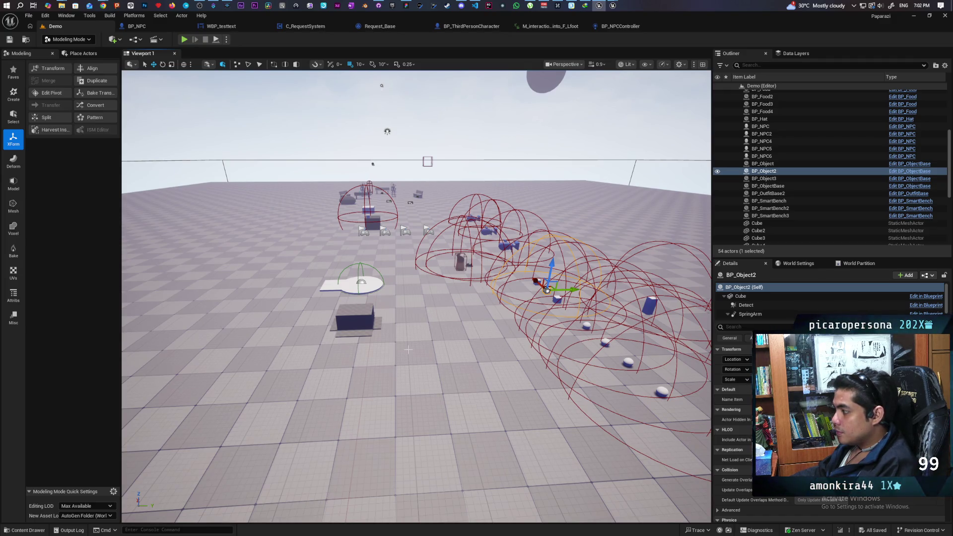
pyautogui.click(69, 39)
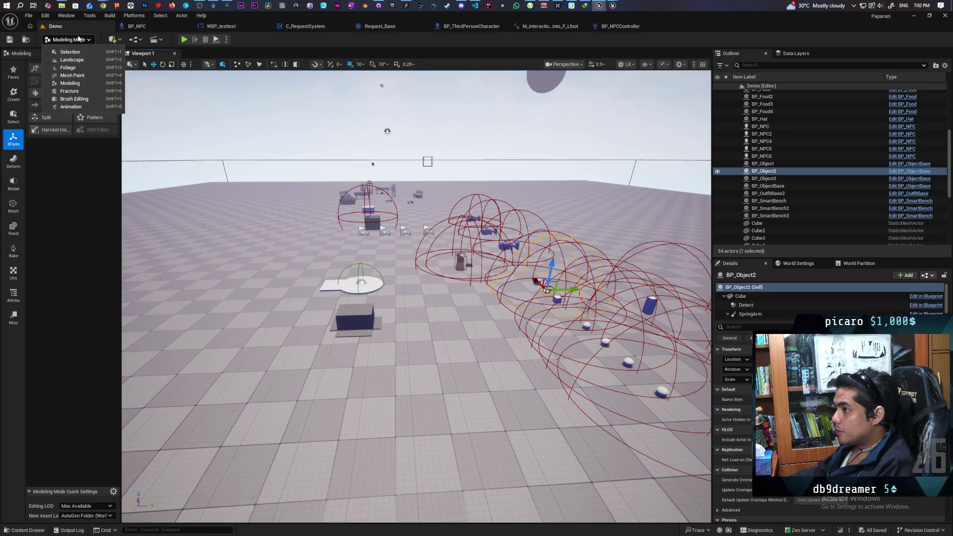
pyautogui.click(65, 49)
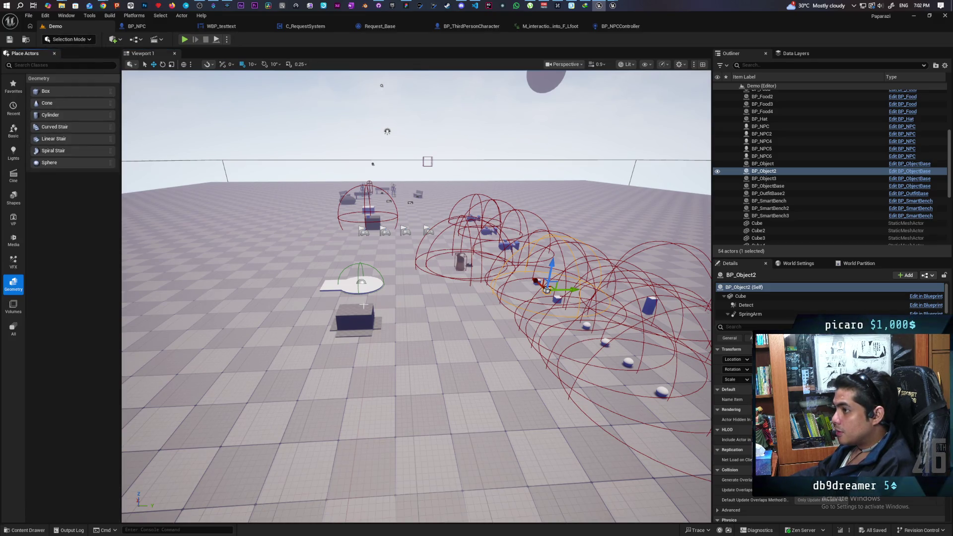
pyautogui.click(69, 39)
pyautogui.click(64, 49)
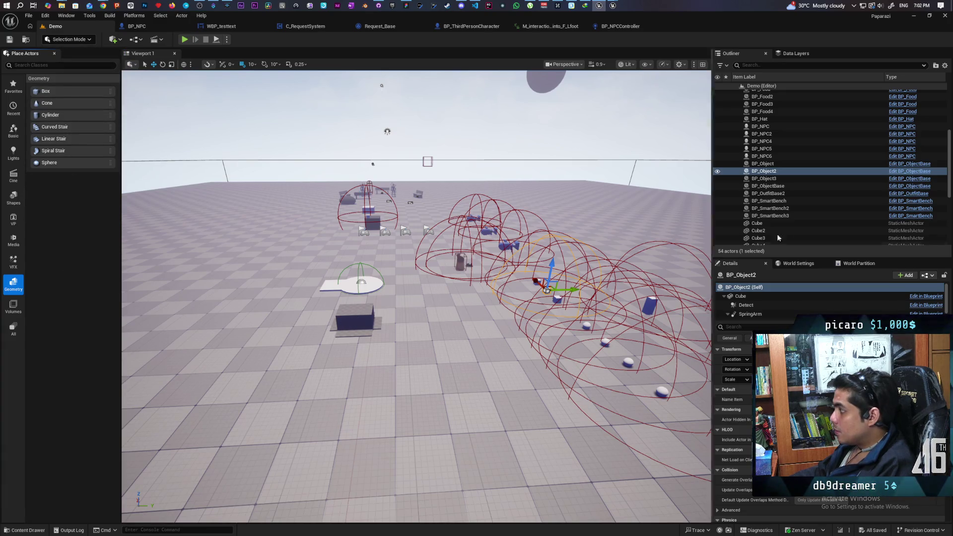
pyautogui.click(770, 172)
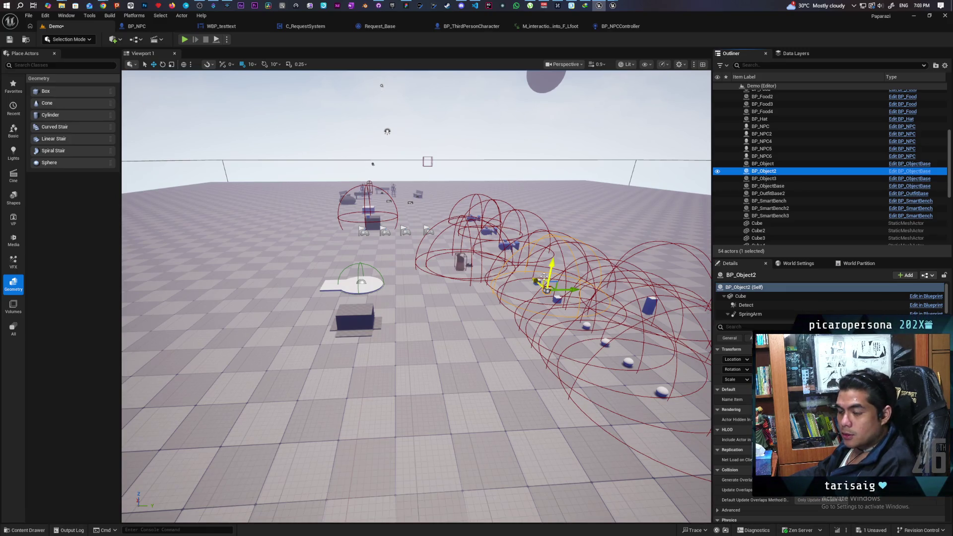
pyautogui.hotkey('ctrl', 'b')
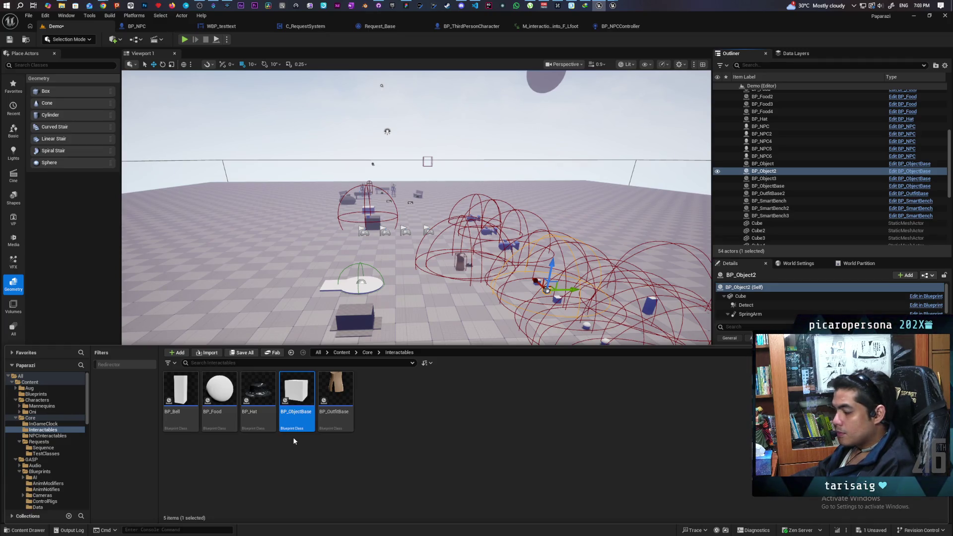
pyautogui.rightClick(301, 398)
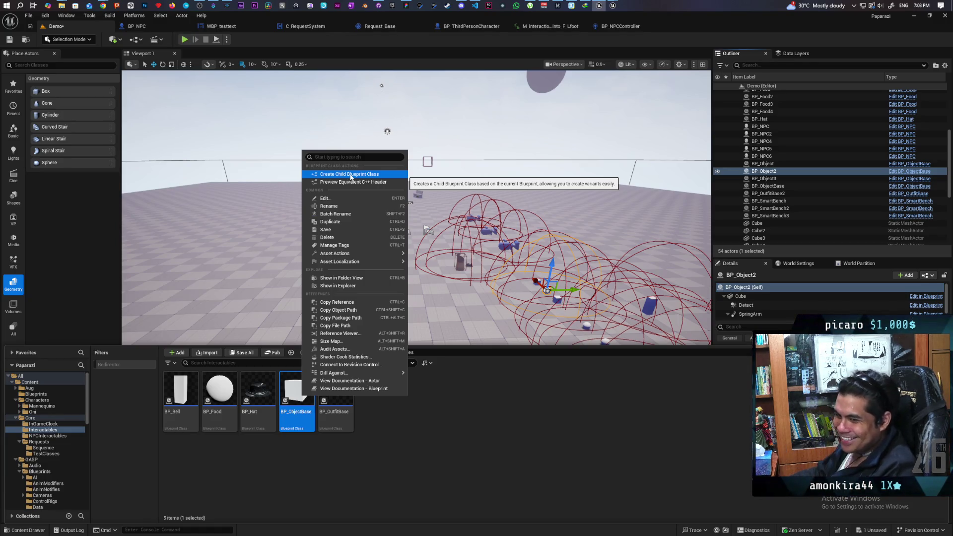
# Step: Create a child blueprint class from BP_ObjectBase, rename it BP_CardboardBox, and save it
pyautogui.click(350, 174)
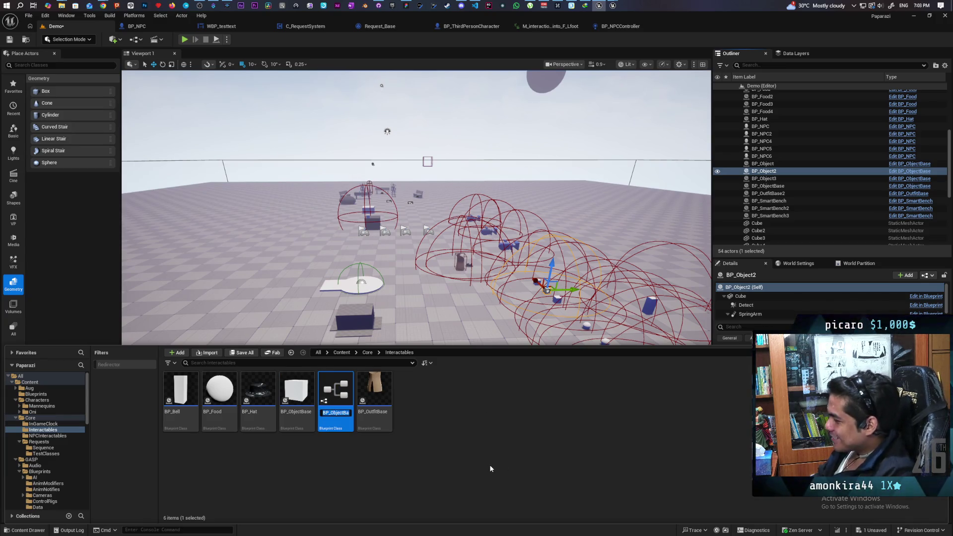
pyautogui.press('End')
pyautogui.press('BackSpace')
pyautogui.press('BackSpace')
pyautogui.press('BackSpace')
pyautogui.press('BackSpace')
pyautogui.press('BackSpace')
pyautogui.press('BackSpace')
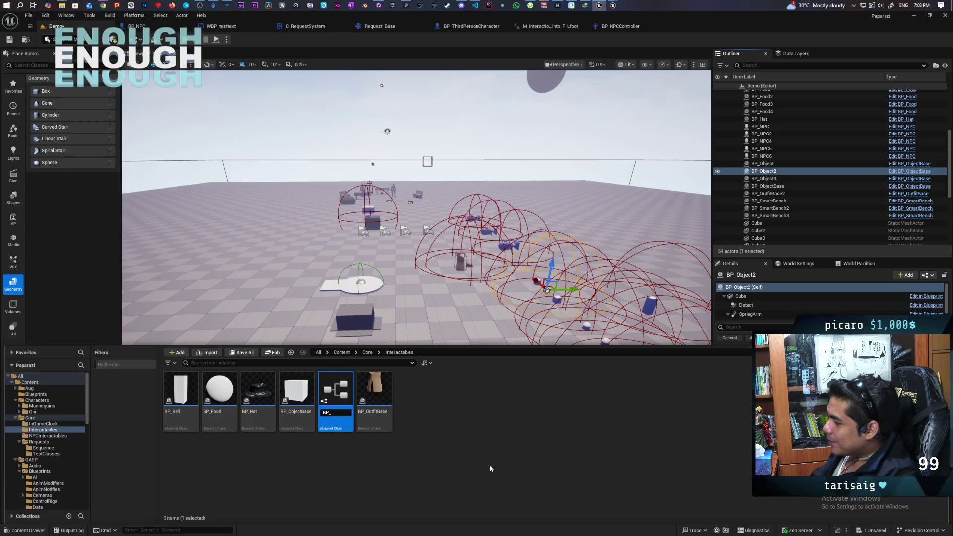
pyautogui.write('Car')
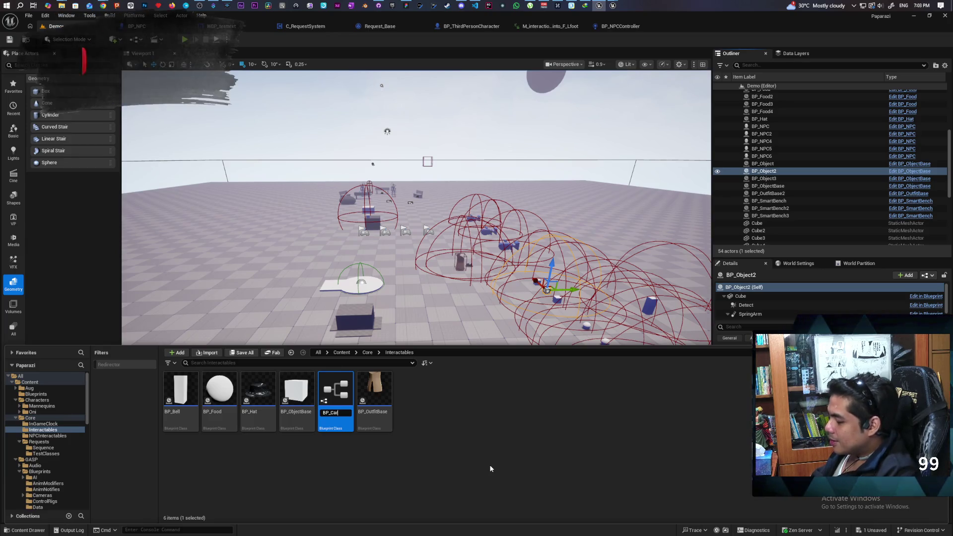
pyautogui.write('dboardBox')
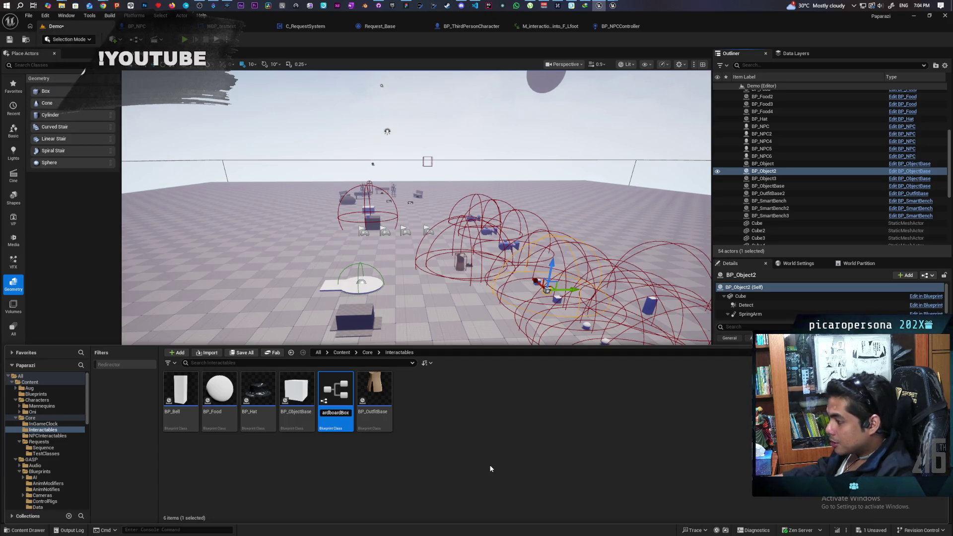
pyautogui.press('Return')
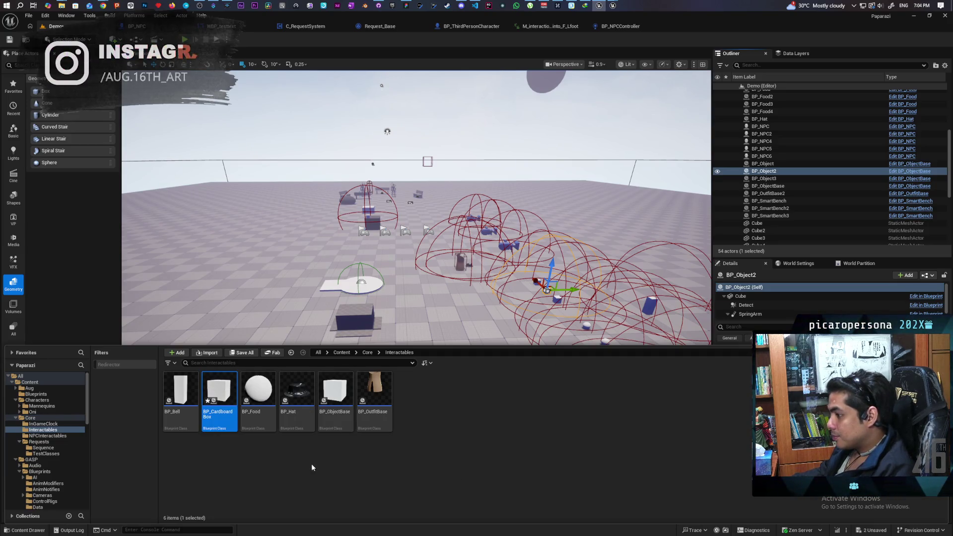
pyautogui.hotkey('ctrl', 's')
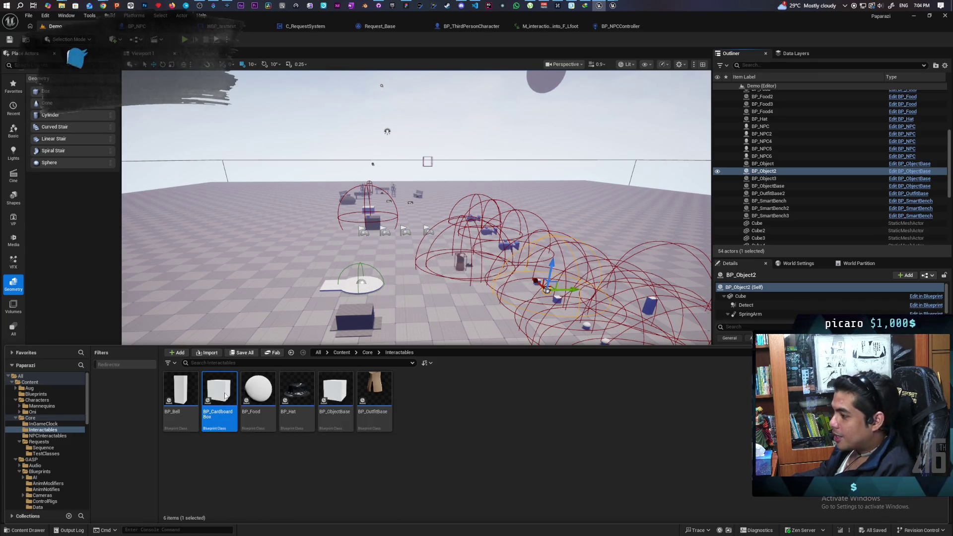
# Step: Open BP_CardboardBox, set its Name Item default to 'Cardboard Box', and save
pyautogui.doubleClick(225, 395)
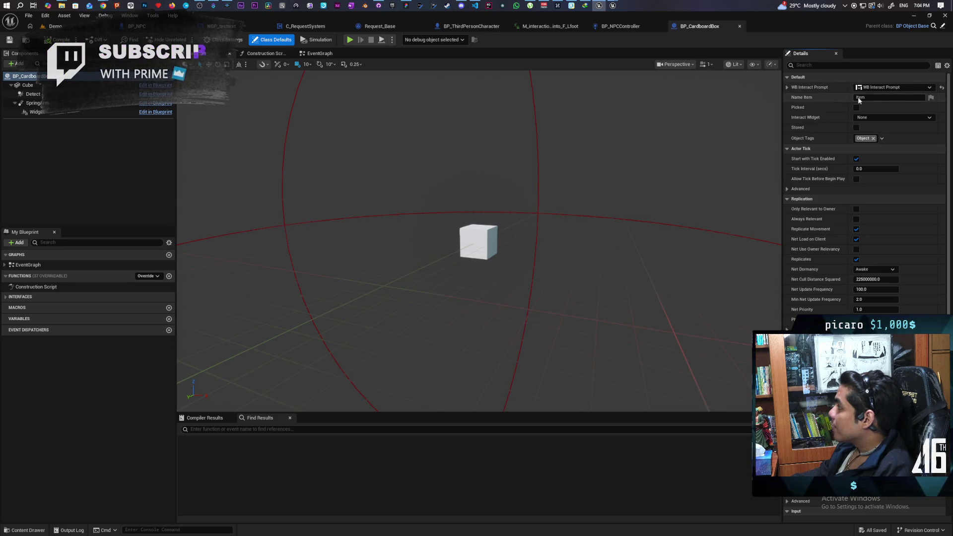
pyautogui.click(806, 97)
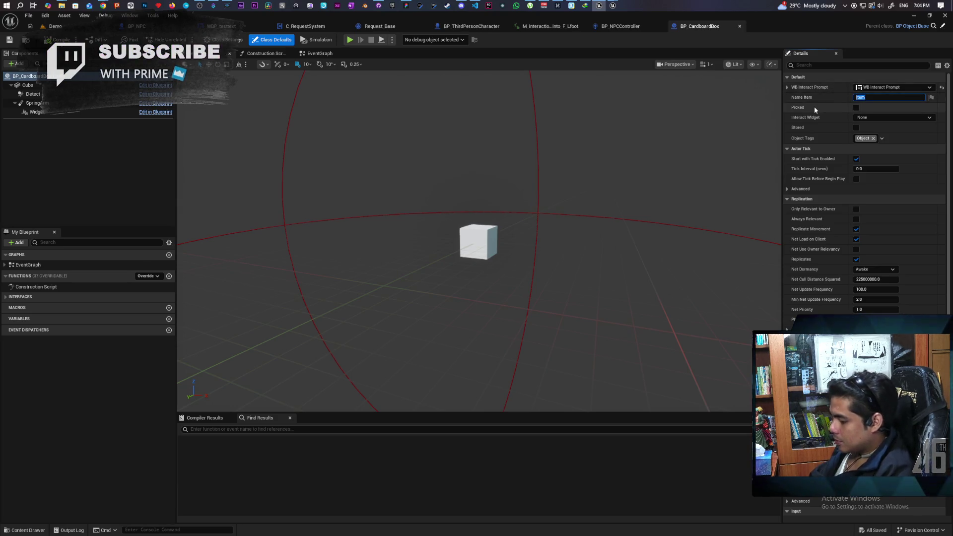
pyautogui.write('Vardboard')
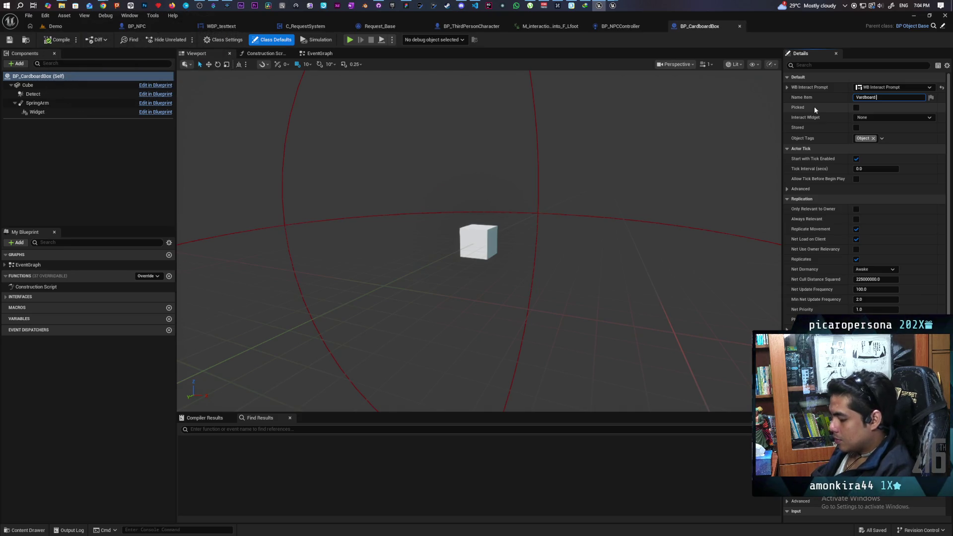
pyautogui.write(' Box')
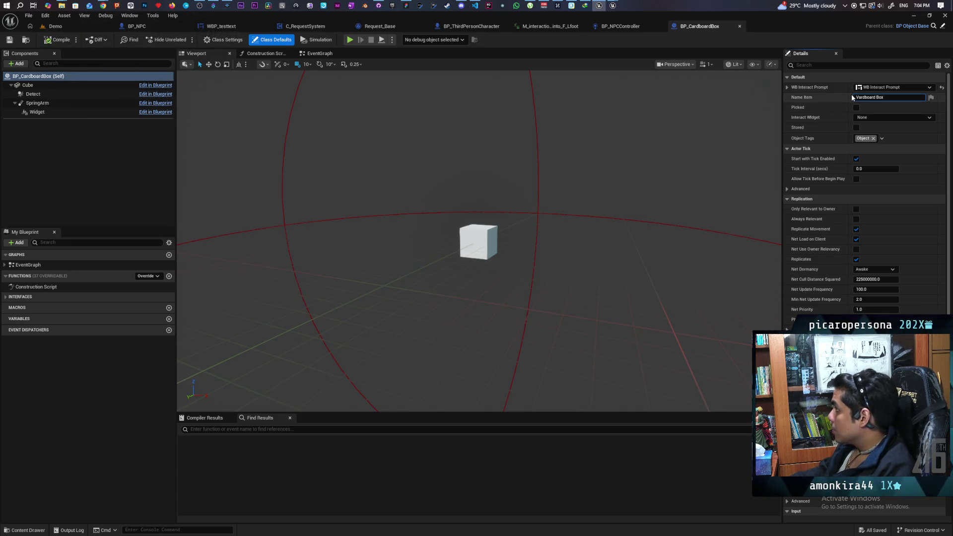
pyautogui.click(858, 98)
pyautogui.press('BackSpace')
pyautogui.write('C')
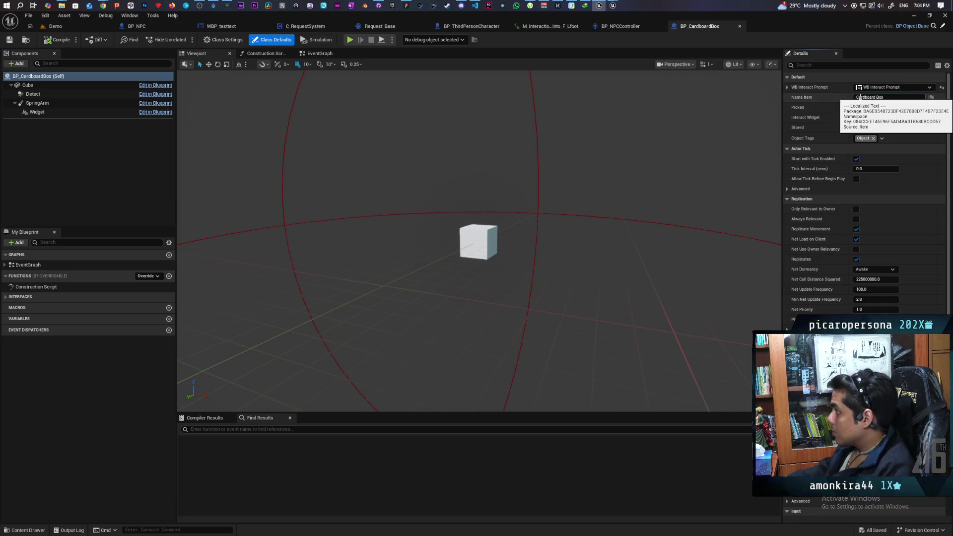
pyautogui.press('Return')
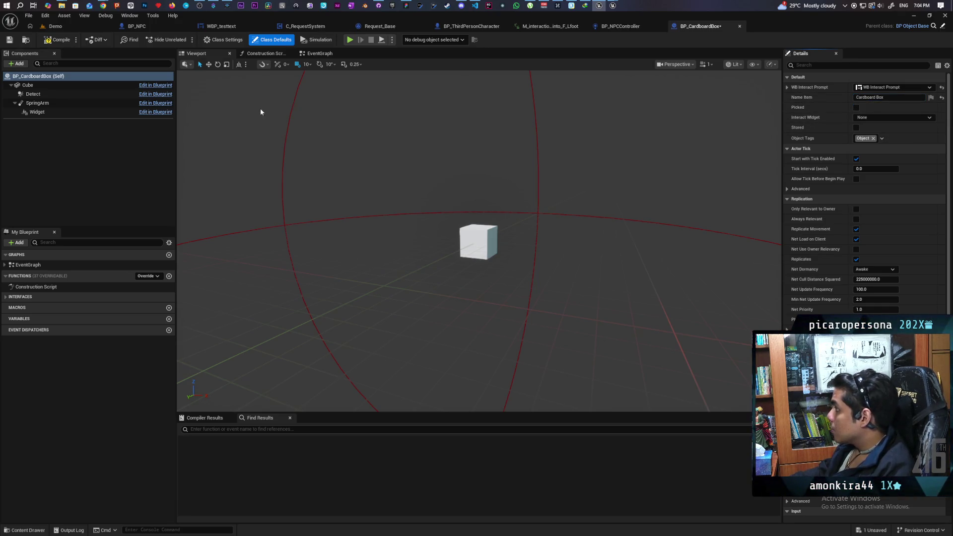
pyautogui.hotkey('ctrl', 's')
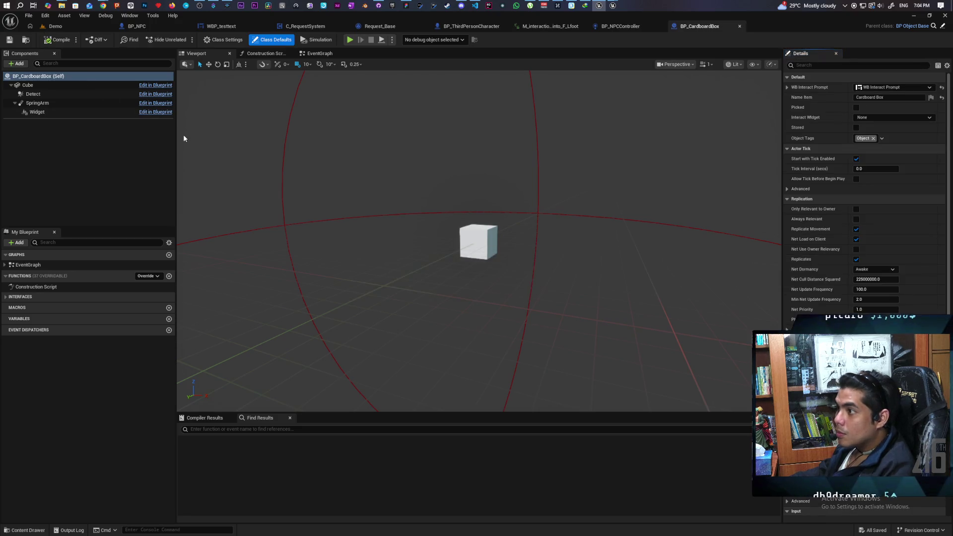
# Step: Locate SM_CardboardBox in the Content Browser, then select the blueprint's Cube component
pyautogui.click(55, 26)
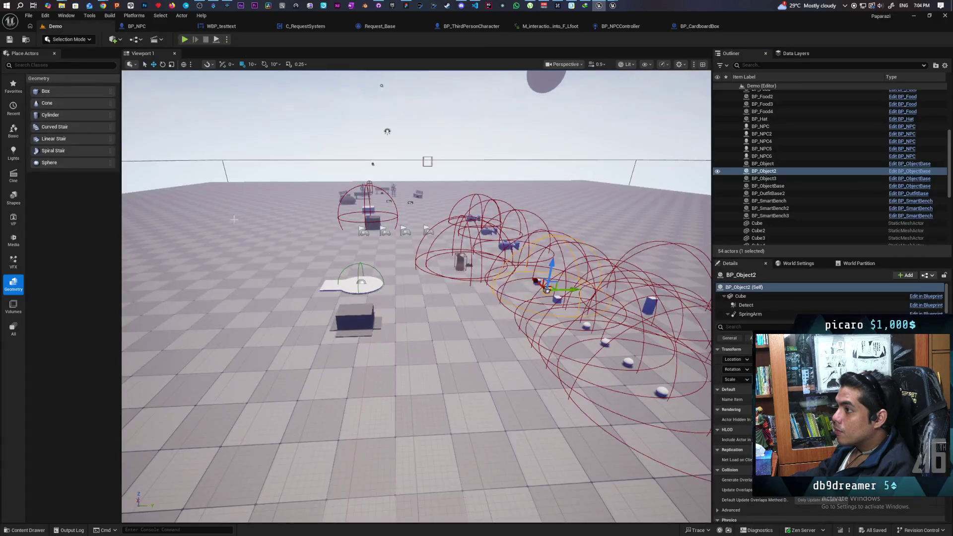
pyautogui.click(351, 319)
pyautogui.hotkey('ctrl', 'b')
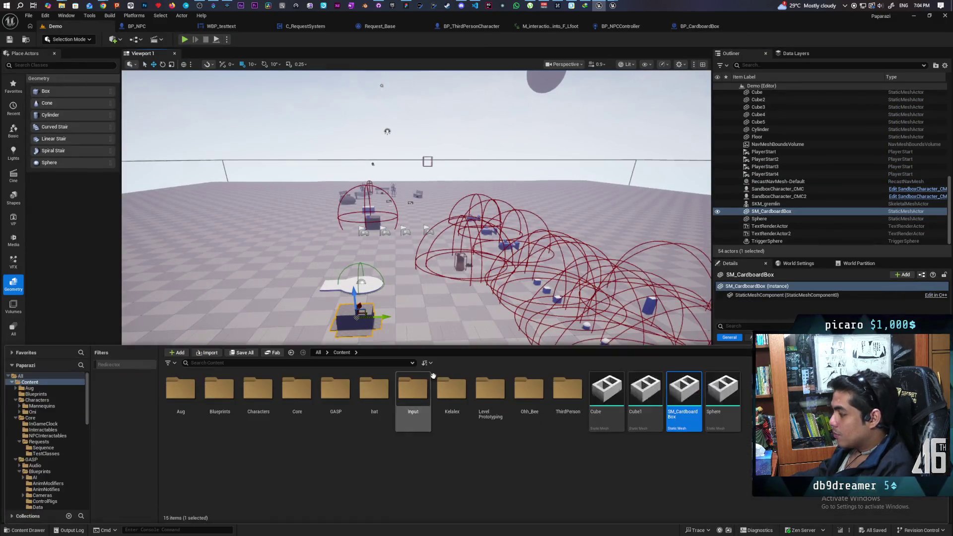
pyautogui.click(708, 25)
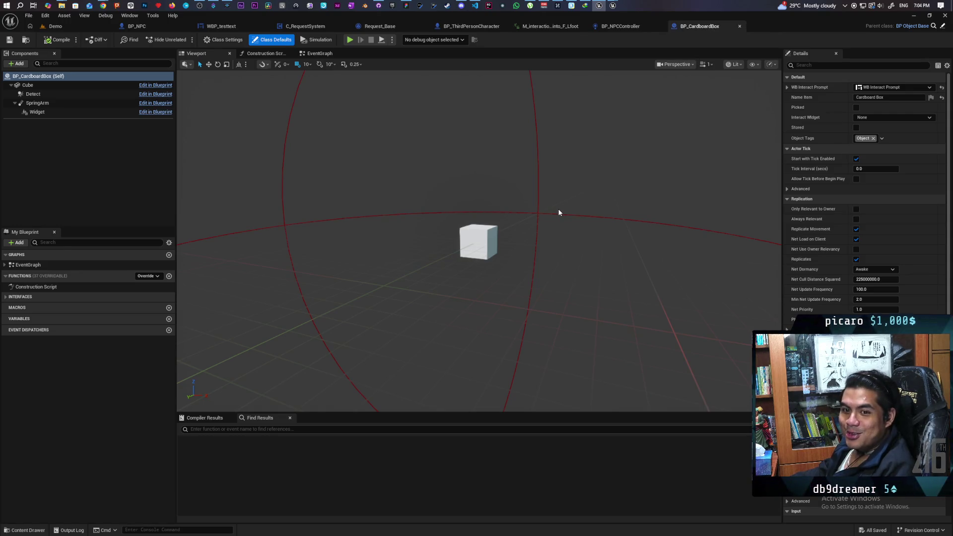
pyautogui.click(27, 85)
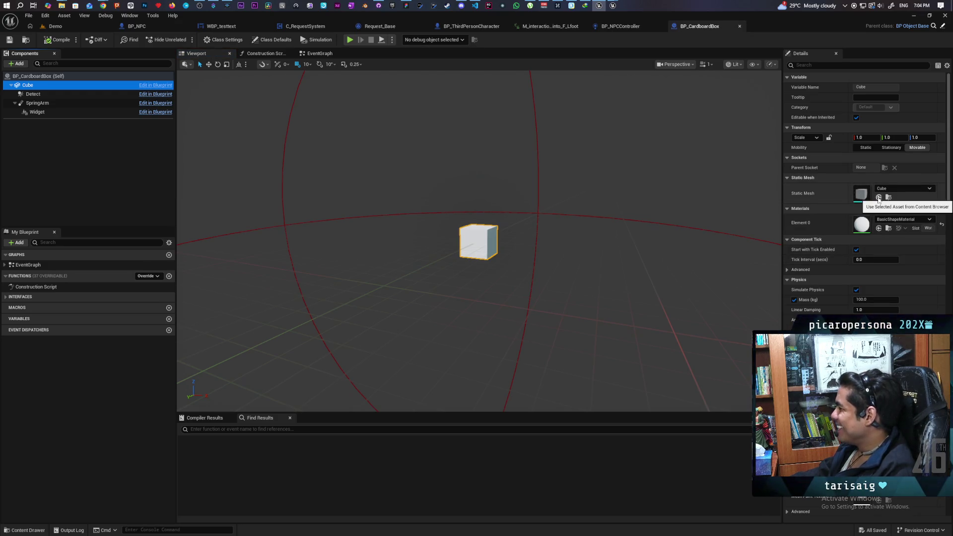
# Step: Set the Cube component's Static Mesh to SM_CardboardBox and compile BP_CardboardBox
pyautogui.click(879, 198)
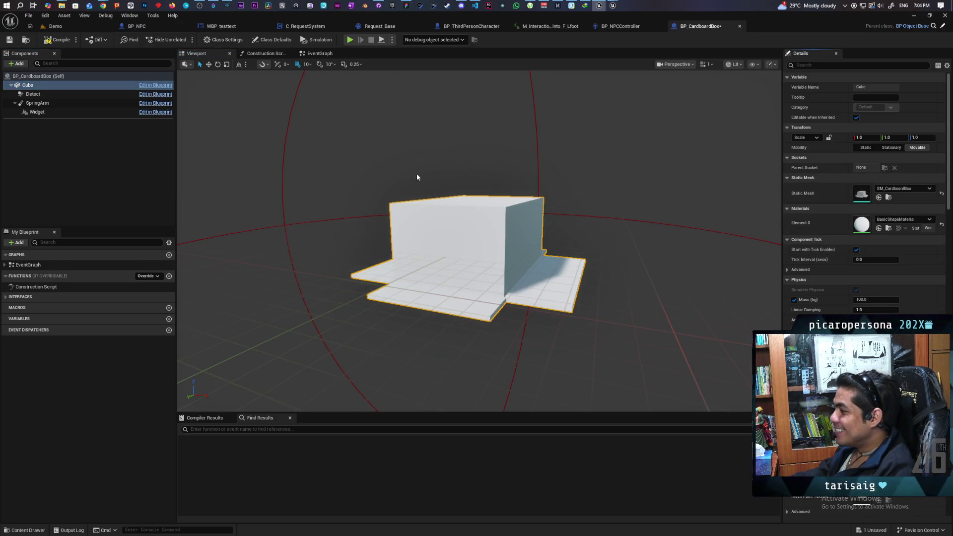
pyautogui.scroll(5, 390, 168)
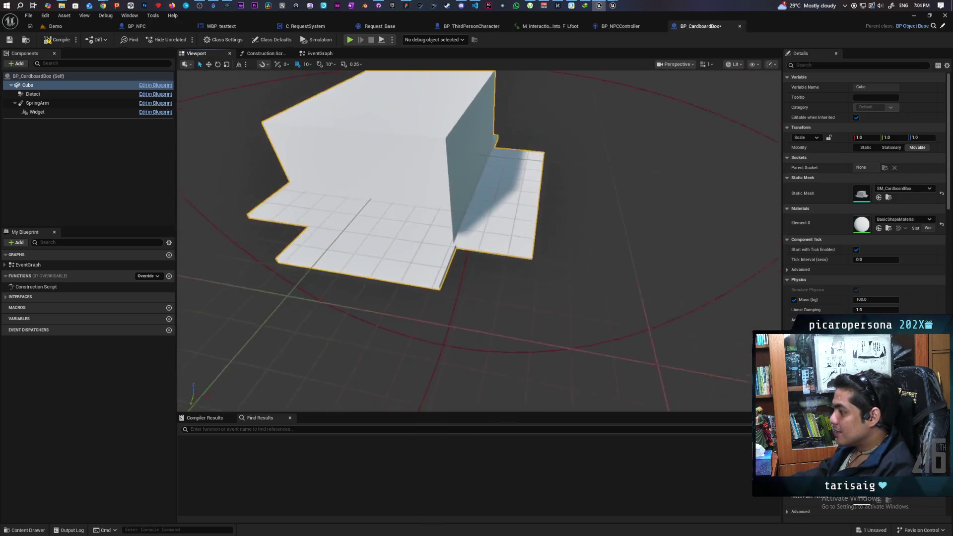
pyautogui.scroll(5, 480, 241)
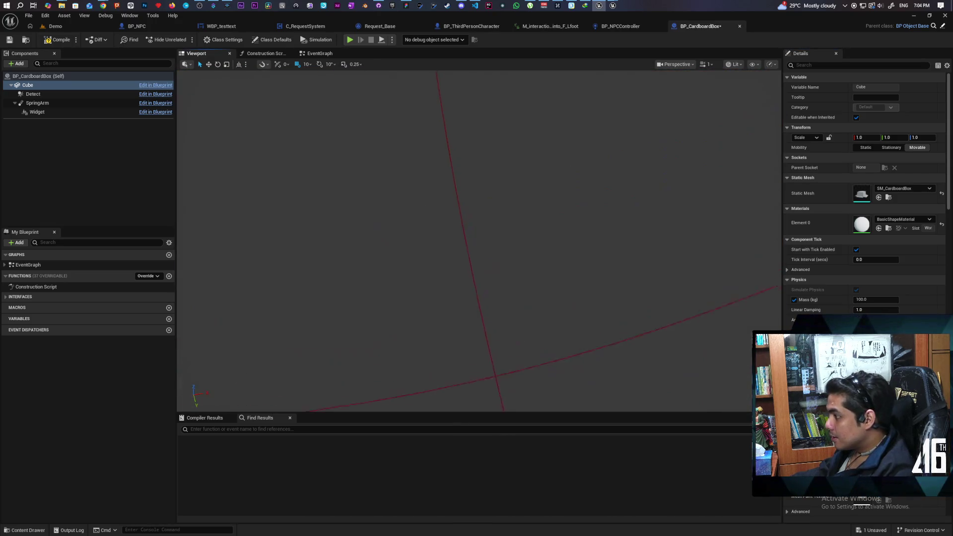
pyautogui.scroll(-6, 479, 241)
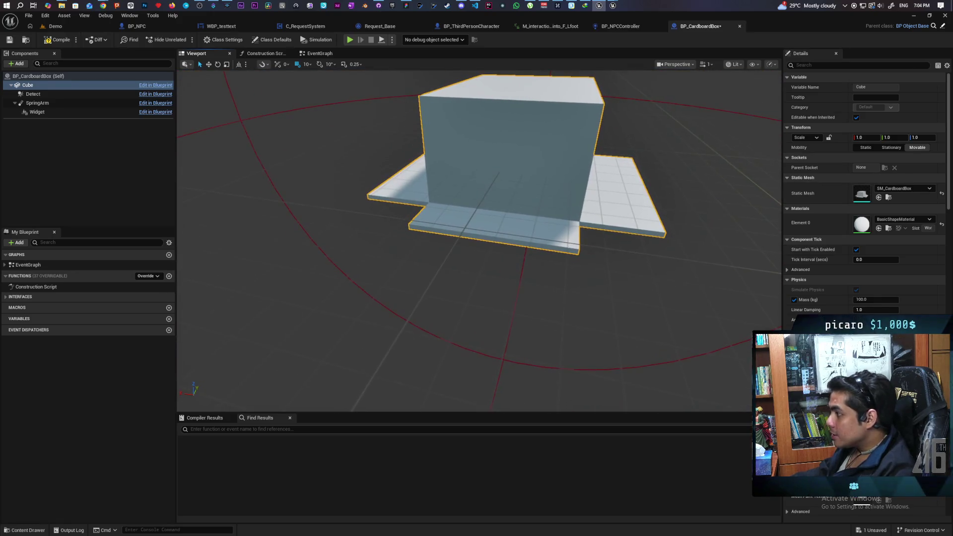
pyautogui.scroll(5, 479, 240)
pyautogui.scroll(-5, 479, 240)
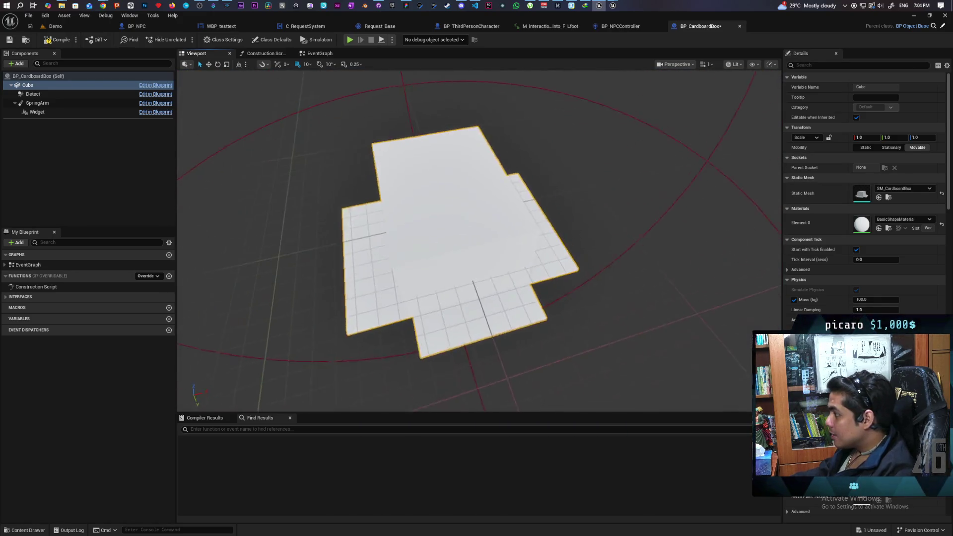
pyautogui.scroll(4, 479, 241)
pyautogui.scroll(1, 479, 241)
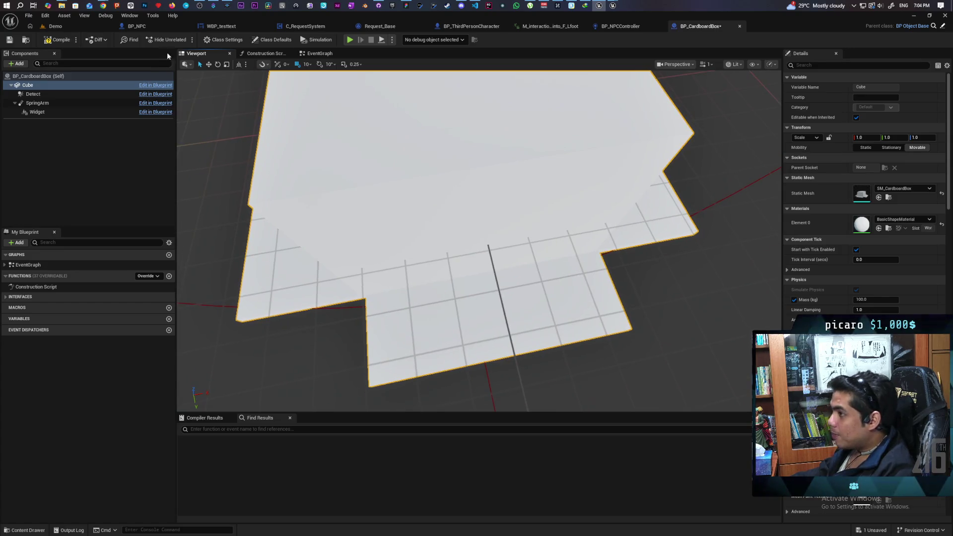
pyautogui.click(64, 40)
pyautogui.click(55, 26)
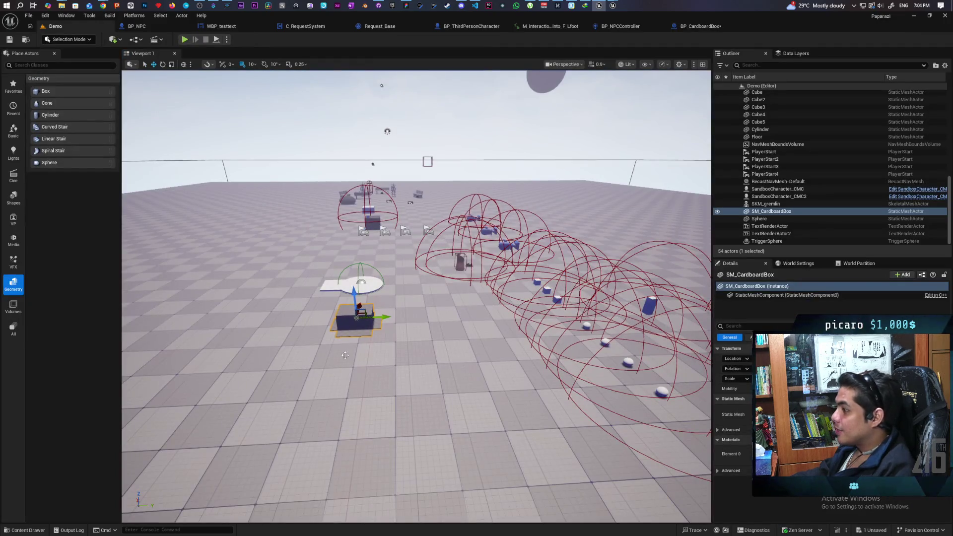
# Step: Drag BP_CardboardBox from the Interactables folder onto the Demo level floor and save the level
pyautogui.click(25, 530)
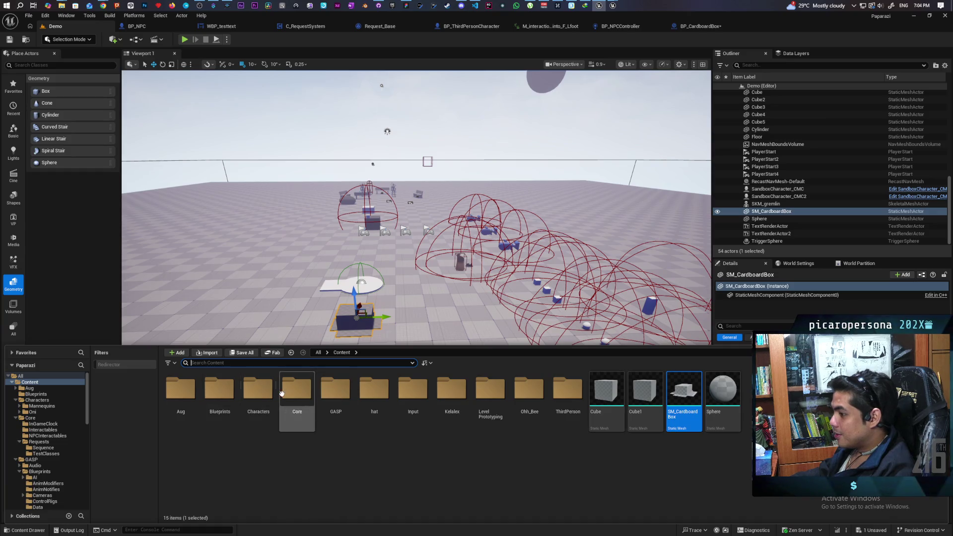
pyautogui.click(558, 298)
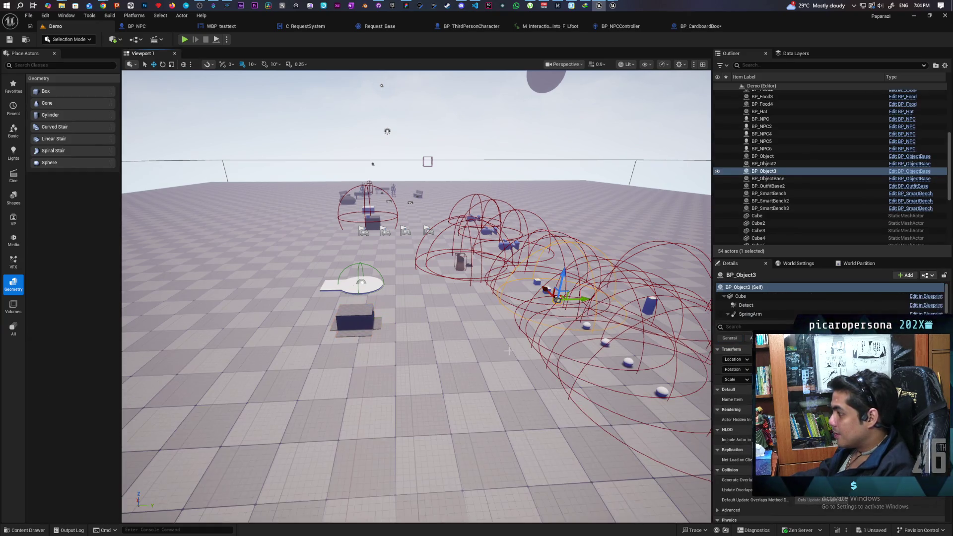
pyautogui.hotkey('ctrl', 'b')
pyautogui.moveTo(236, 414)
pyautogui.mouseDown()
pyautogui.moveTo(298, 367)
pyautogui.moveTo(351, 369)
pyautogui.moveTo(352, 359)
pyautogui.moveTo(353, 370)
pyautogui.moveTo(364, 325)
pyautogui.moveTo(338, 299)
pyautogui.mouseUp()
pyautogui.hotkey('ctrl', 'z')
pyautogui.click(9, 39)
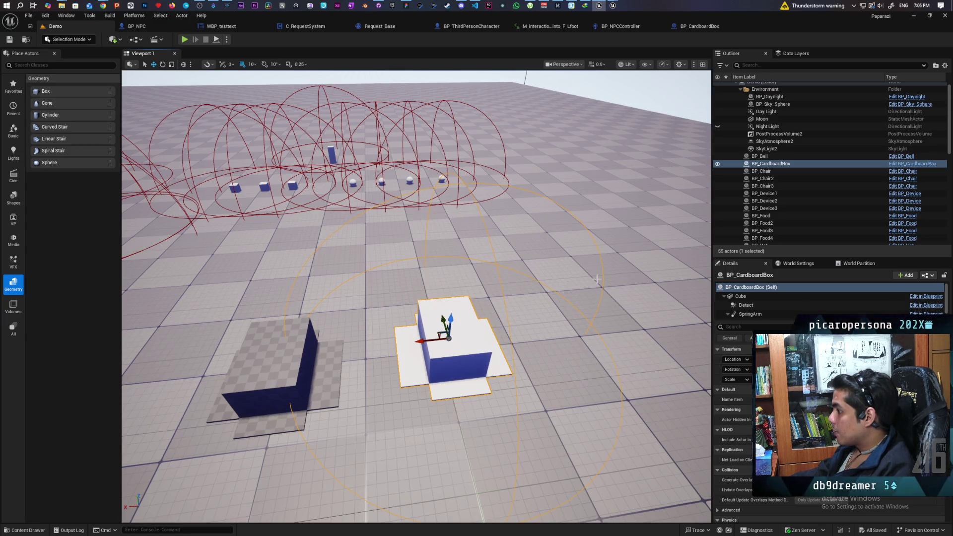
pyautogui.click(740, 296)
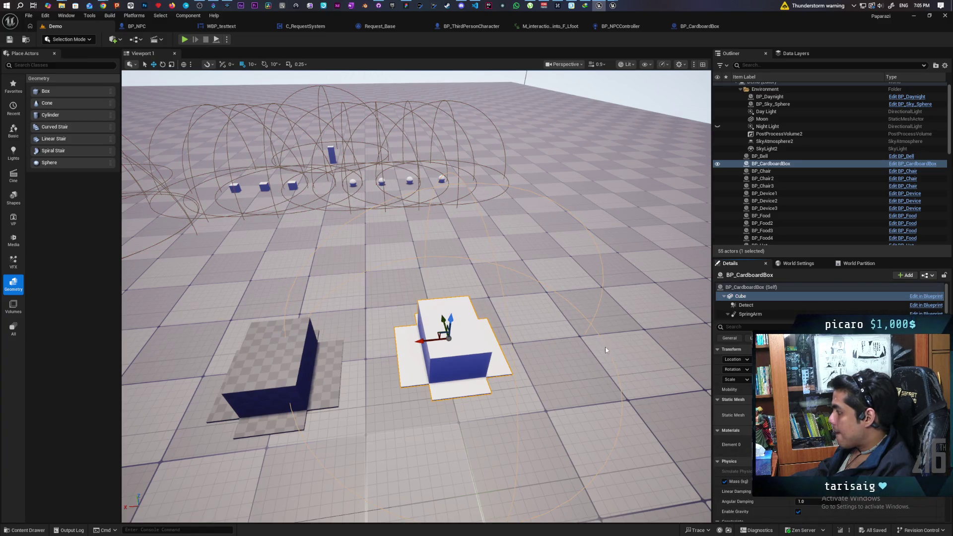
# Step: Open SM_CardboardBox in the mesh editor and show its simple collision in the viewport
pyautogui.hotkey('ctrl', 'e')
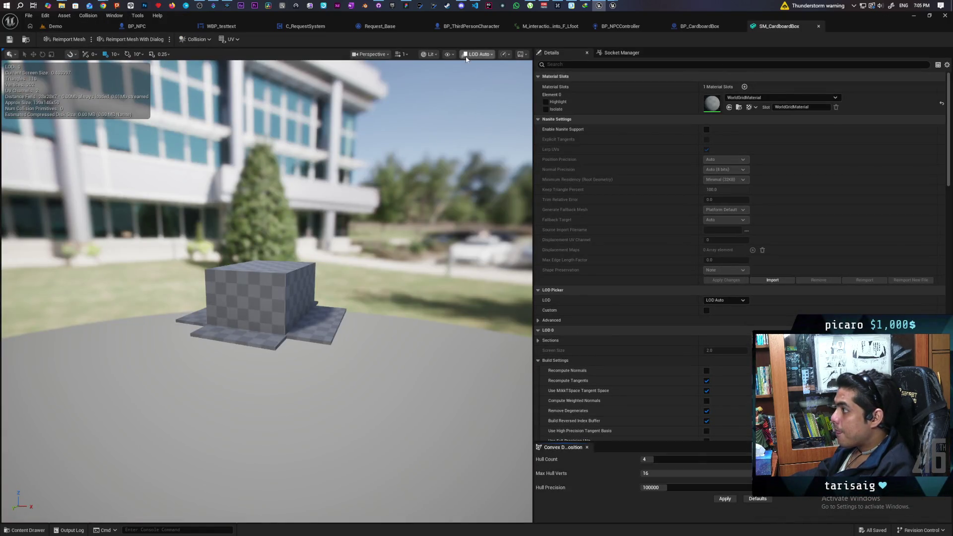
pyautogui.click(449, 55)
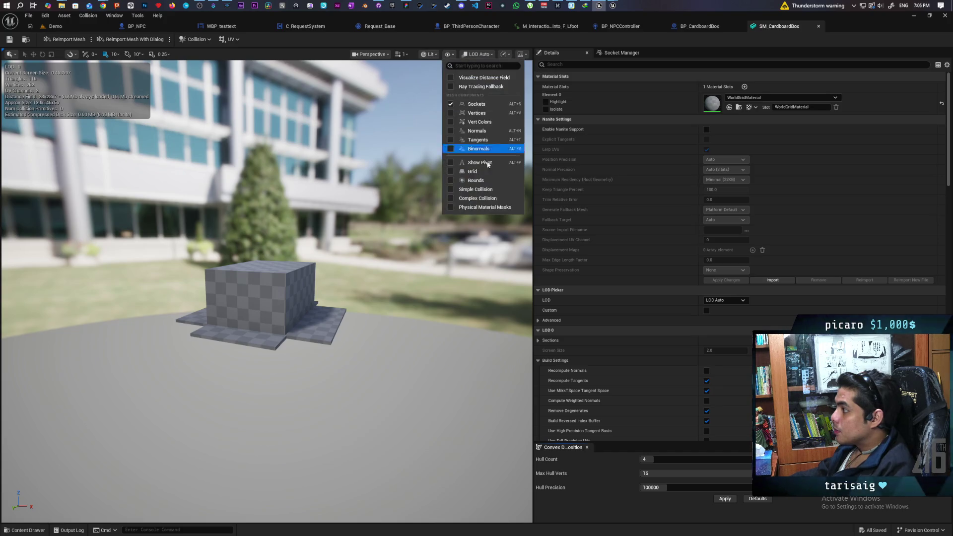
pyautogui.click(488, 190)
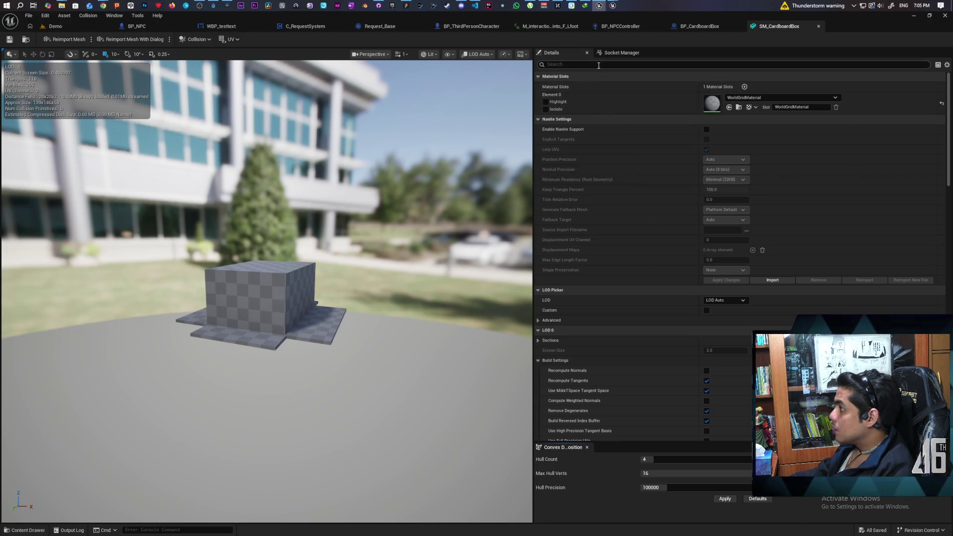
# Step: Filter Details by 'collisi' and set Collision Complexity to Use Complex Collision As Simple
pyautogui.write('collisi')
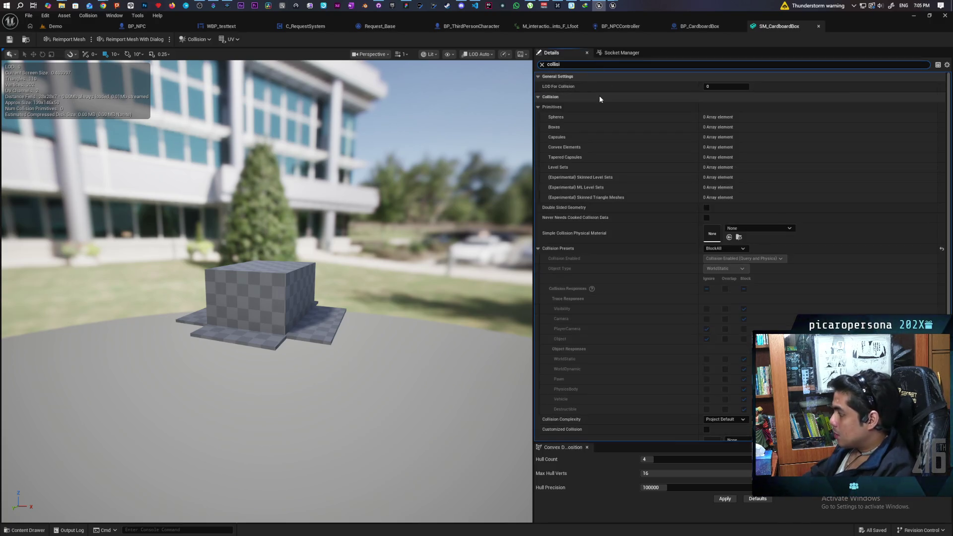
pyautogui.scroll(-3, 642, 392)
pyautogui.click(725, 354)
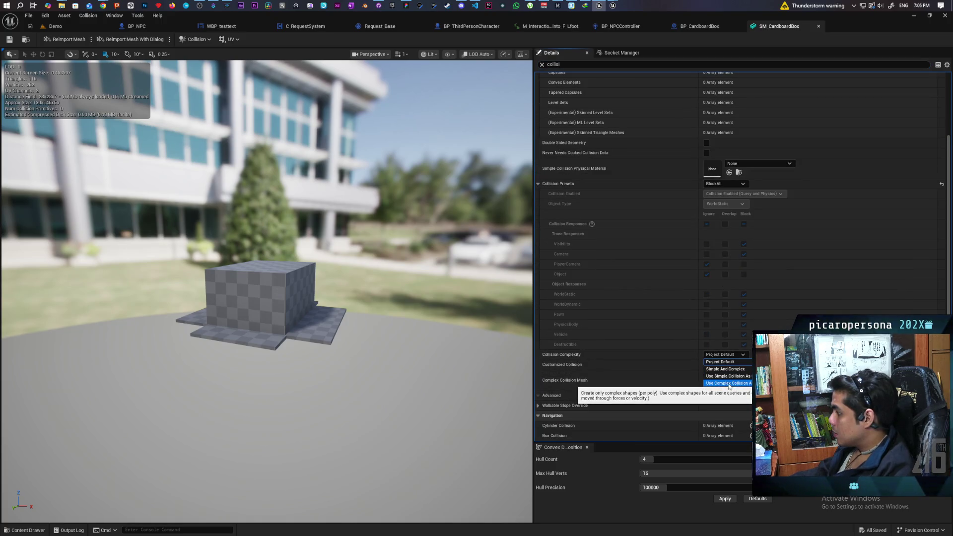
pyautogui.click(729, 384)
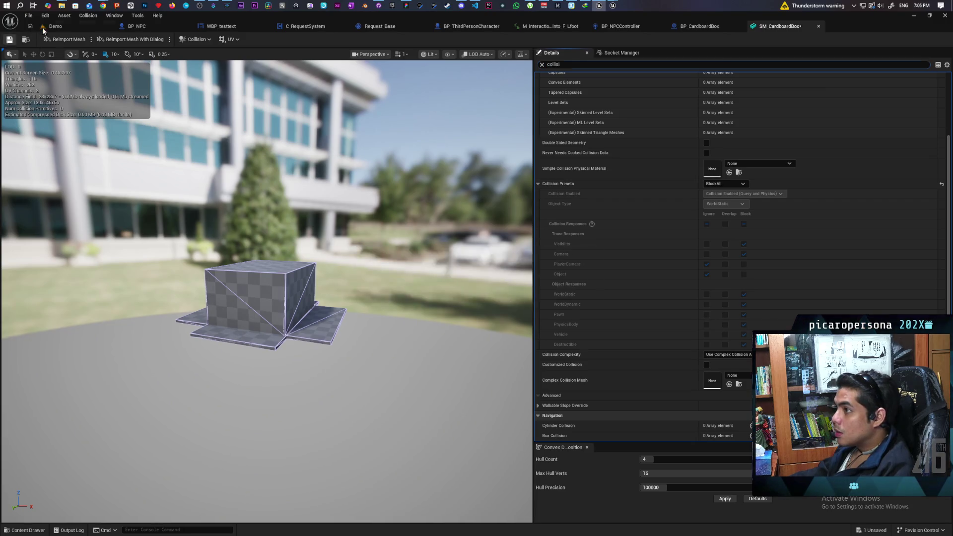
# Step: After checking the Demo level, set Collision Complexity back to Project Default
pyautogui.click(44, 28)
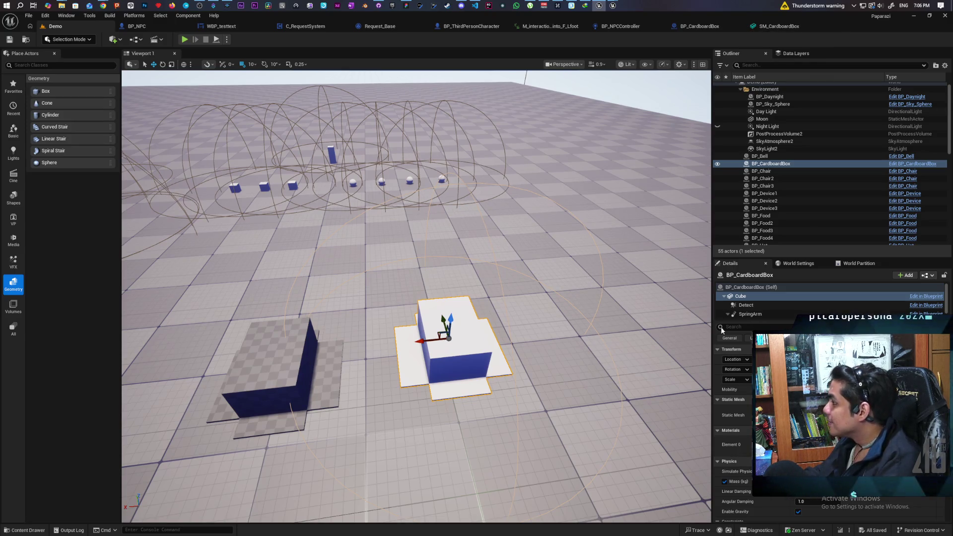
pyautogui.click(780, 26)
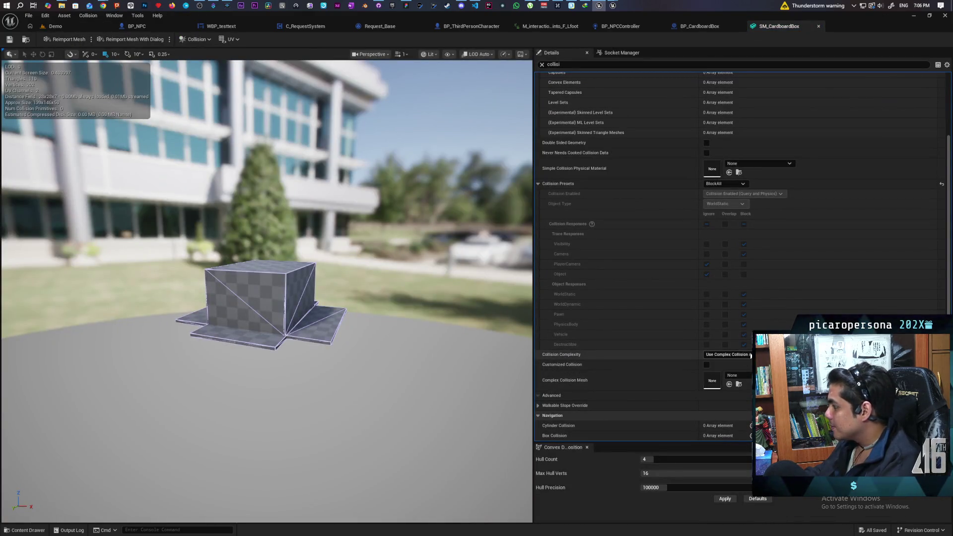
pyautogui.click(743, 361)
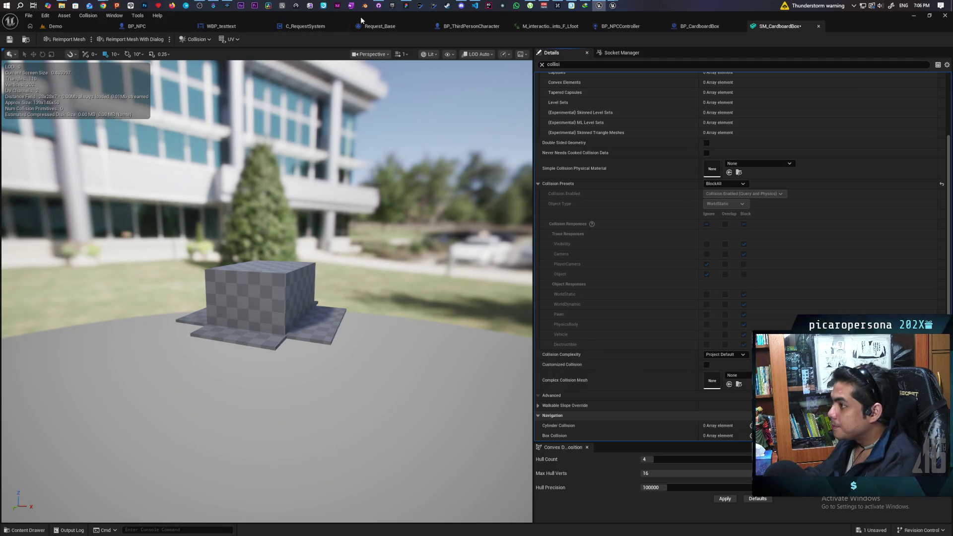
pyautogui.click(205, 41)
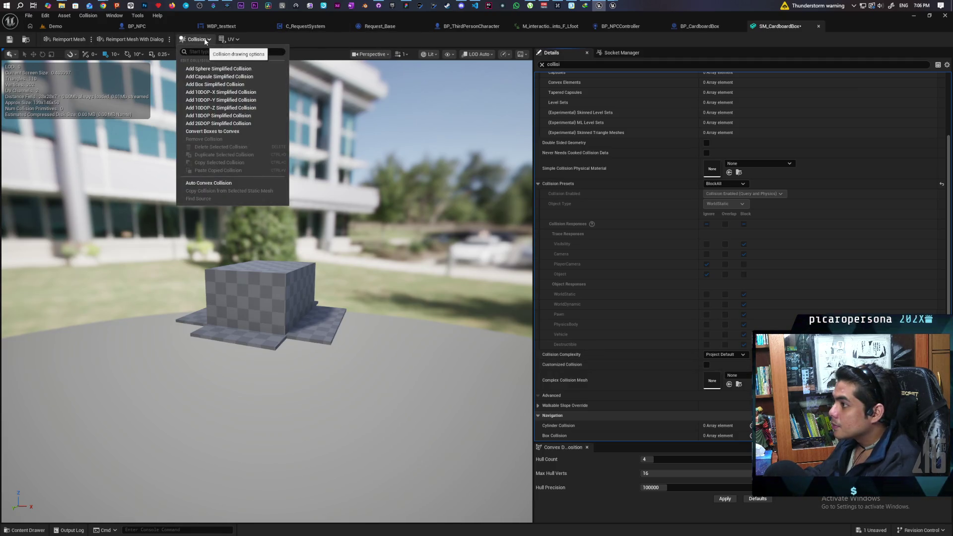
pyautogui.click(249, 85)
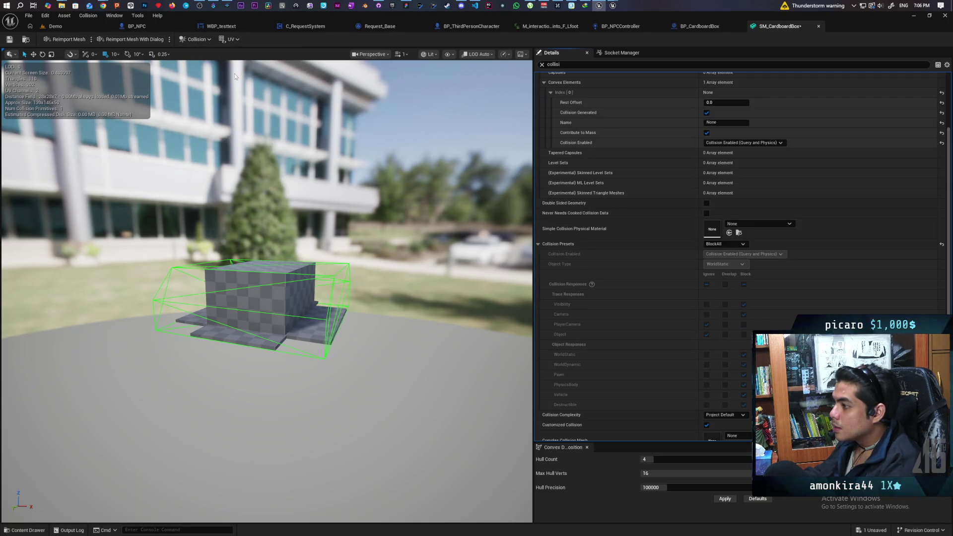
pyautogui.click(197, 39)
pyautogui.click(207, 99)
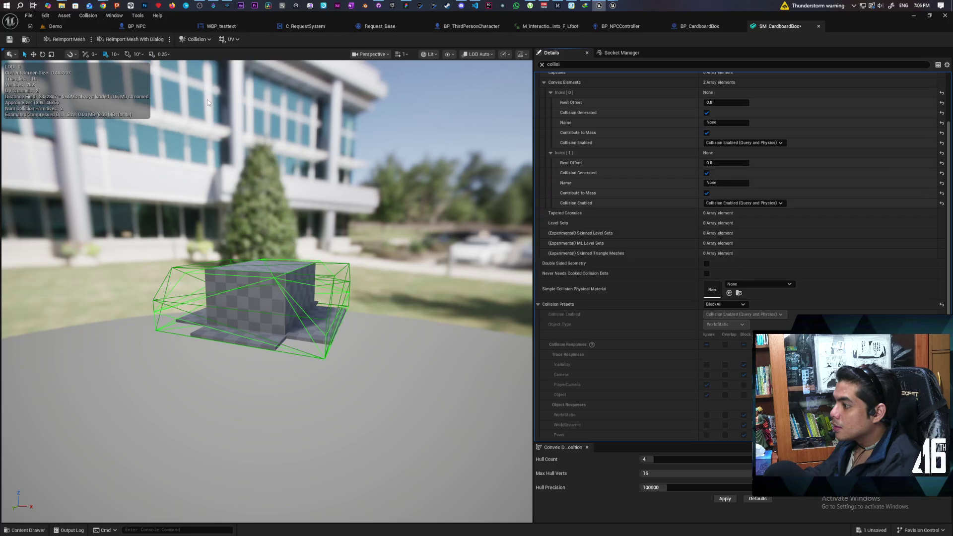
pyautogui.click(197, 39)
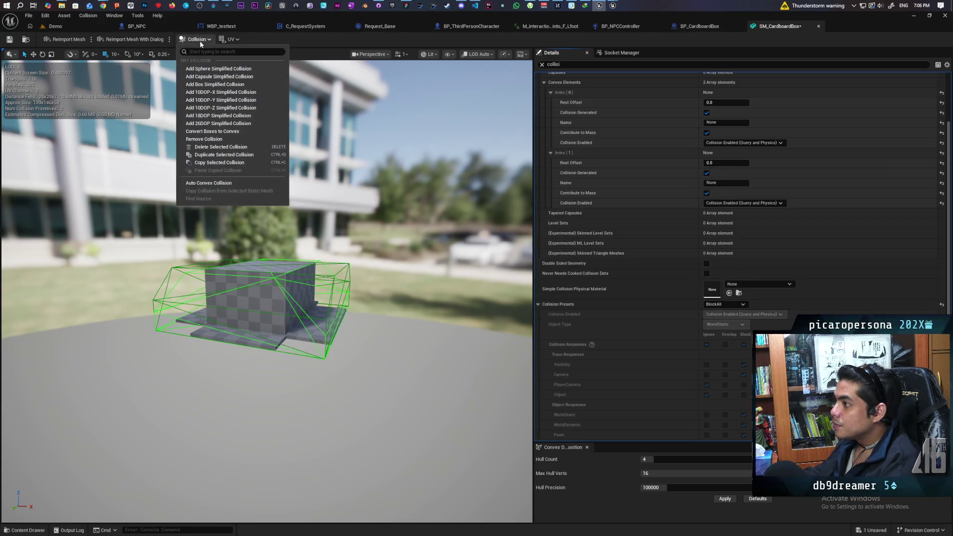
pyautogui.click(218, 85)
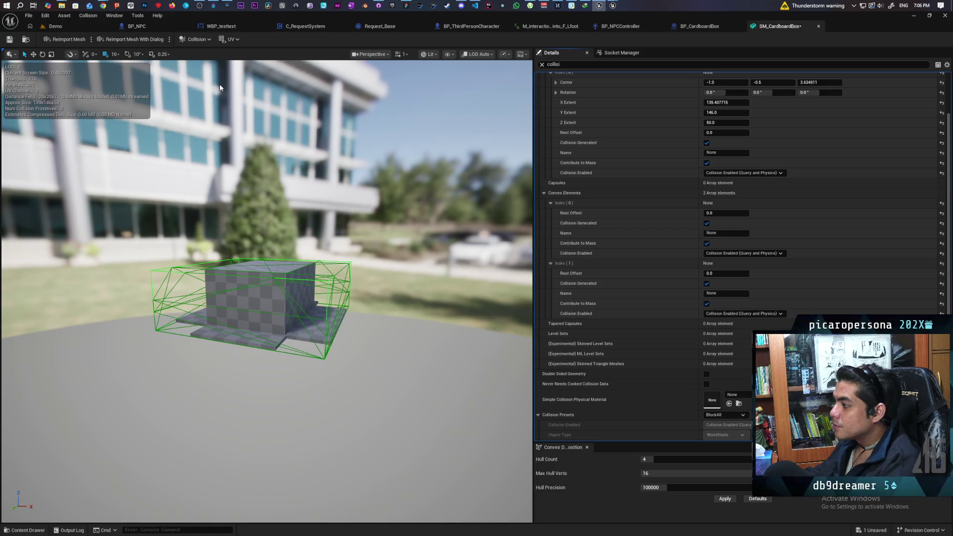
pyautogui.scroll(1, 559, 246)
pyautogui.scroll(3, 558, 247)
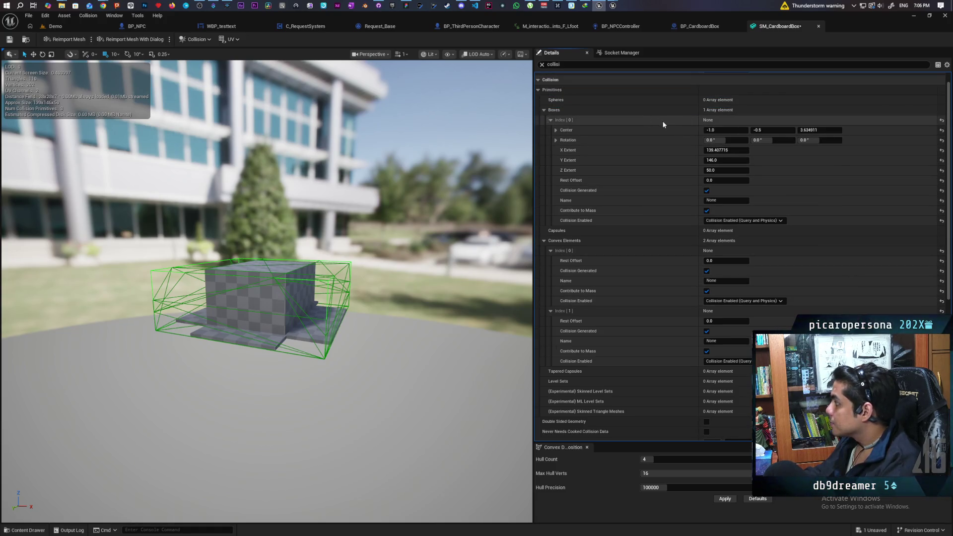
pyautogui.press('Delete')
pyautogui.click(328, 278)
pyautogui.press('Delete')
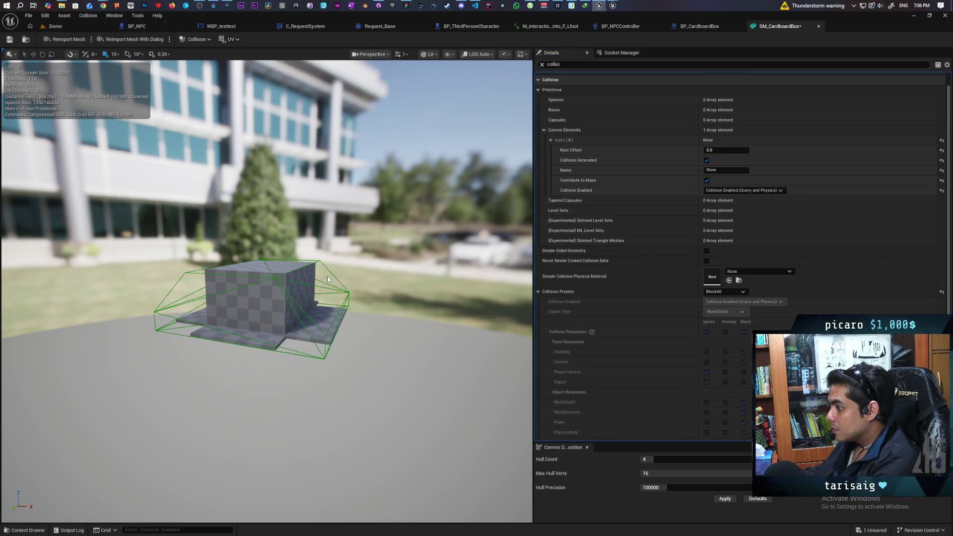
pyautogui.click(322, 288)
pyautogui.press('Delete')
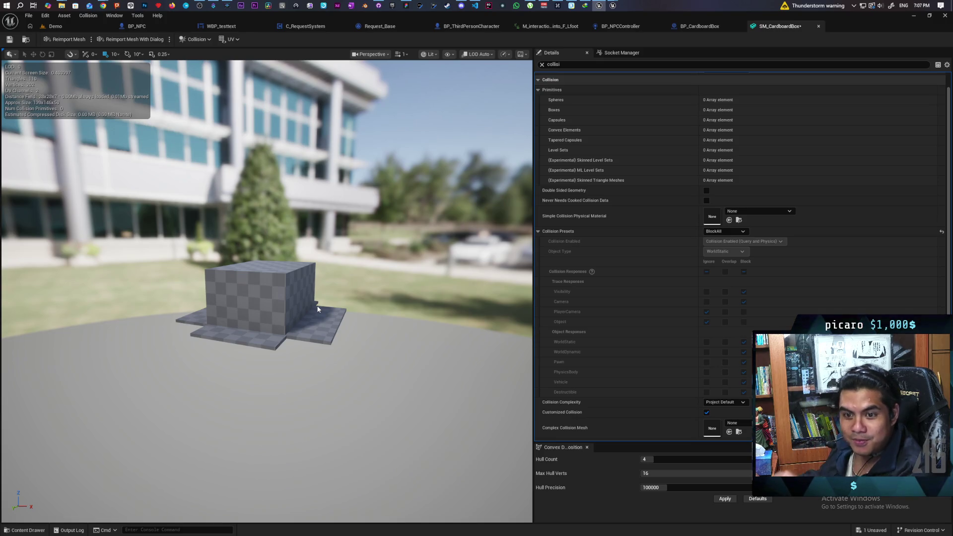
pyautogui.moveTo(245, 293)
pyautogui.mouseDown()
pyautogui.moveTo(228, 268)
pyautogui.moveTo(263, 273)
pyautogui.moveTo(264, 290)
pyautogui.moveTo(281, 290)
pyautogui.moveTo(281, 278)
pyautogui.moveTo(280, 298)
pyautogui.moveTo(280, 283)
pyautogui.moveTo(214, 190)
pyautogui.mouseUp()
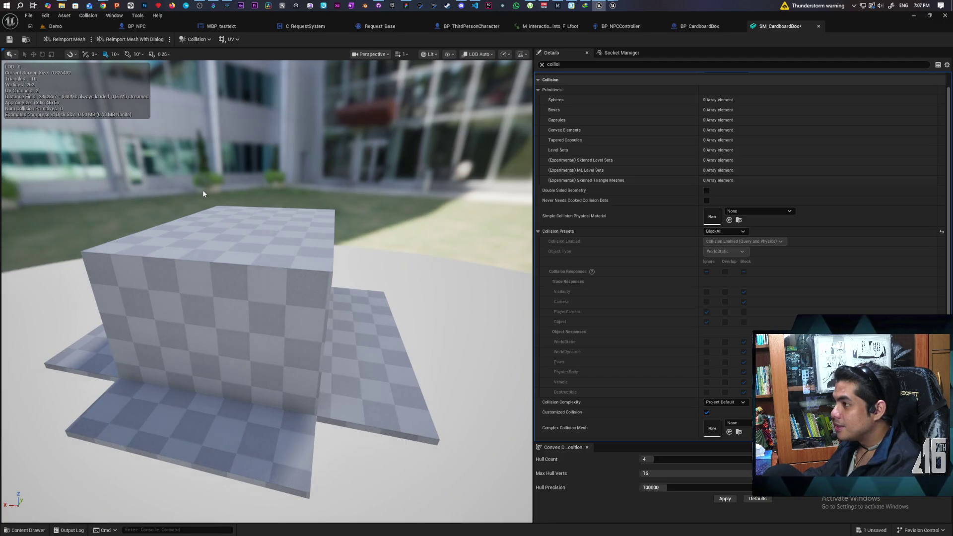
pyautogui.click(195, 39)
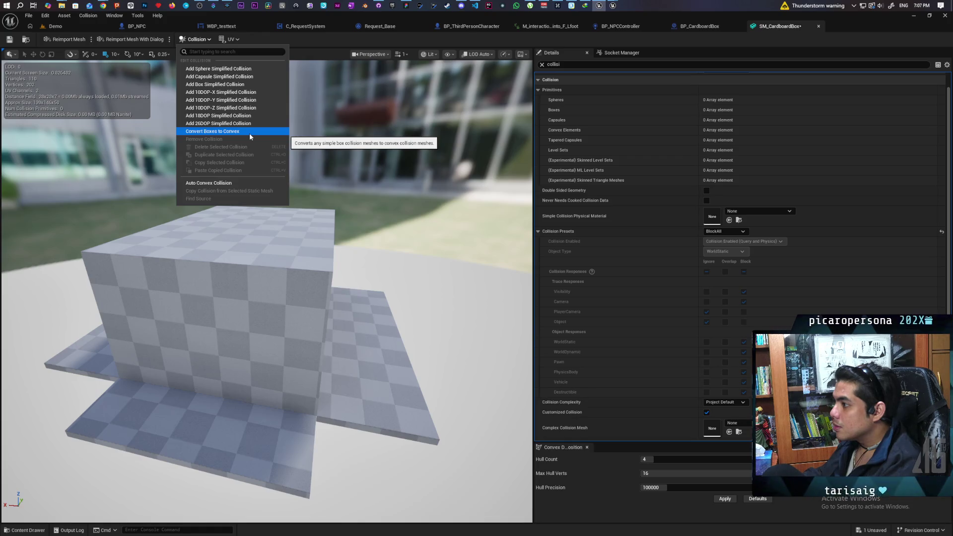
pyautogui.click(250, 133)
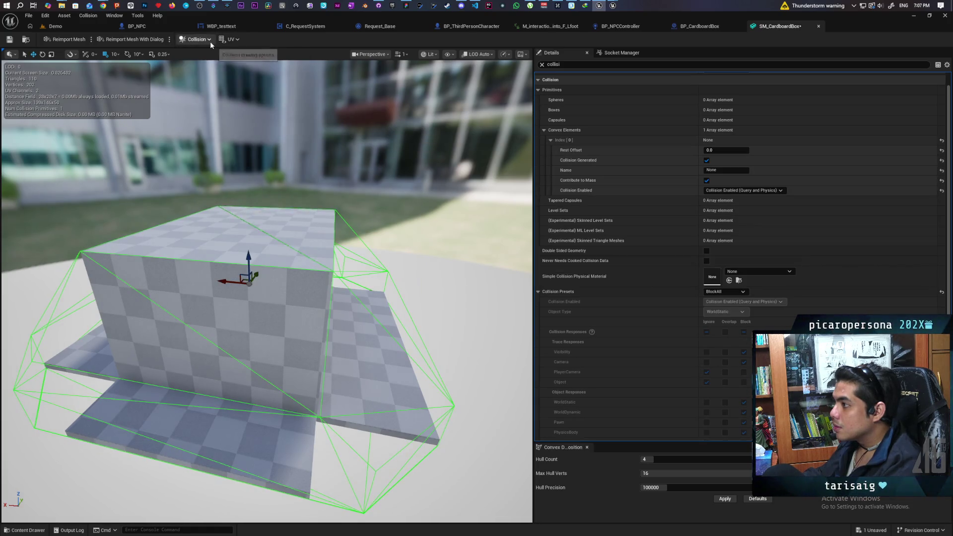
pyautogui.moveTo(298, 216)
pyautogui.mouseDown()
pyautogui.moveTo(298, 189)
pyautogui.moveTo(278, 238)
pyautogui.moveTo(303, 199)
pyautogui.moveTo(322, 234)
pyautogui.moveTo(310, 223)
pyautogui.moveTo(303, 231)
pyautogui.moveTo(356, 355)
pyautogui.mouseUp()
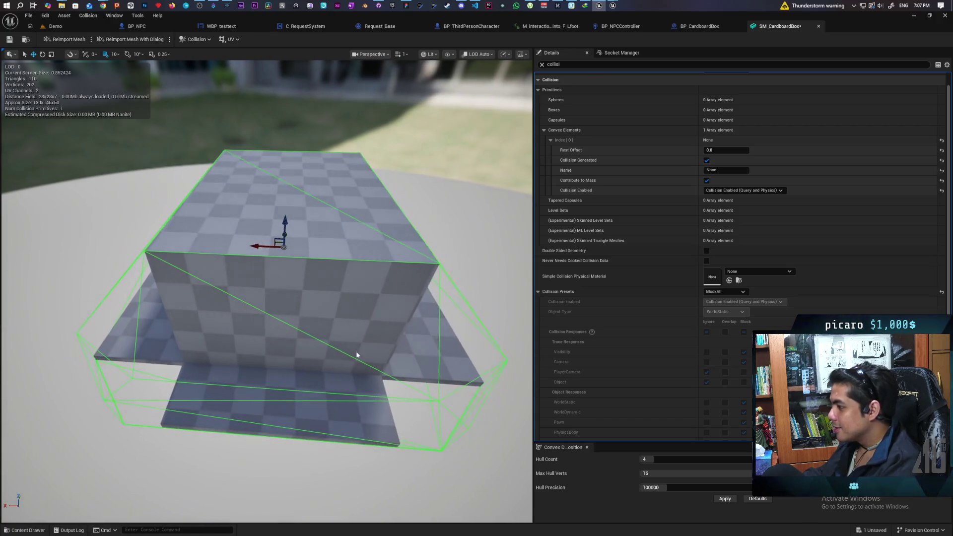
pyautogui.hotkey('ctrl', 'z')
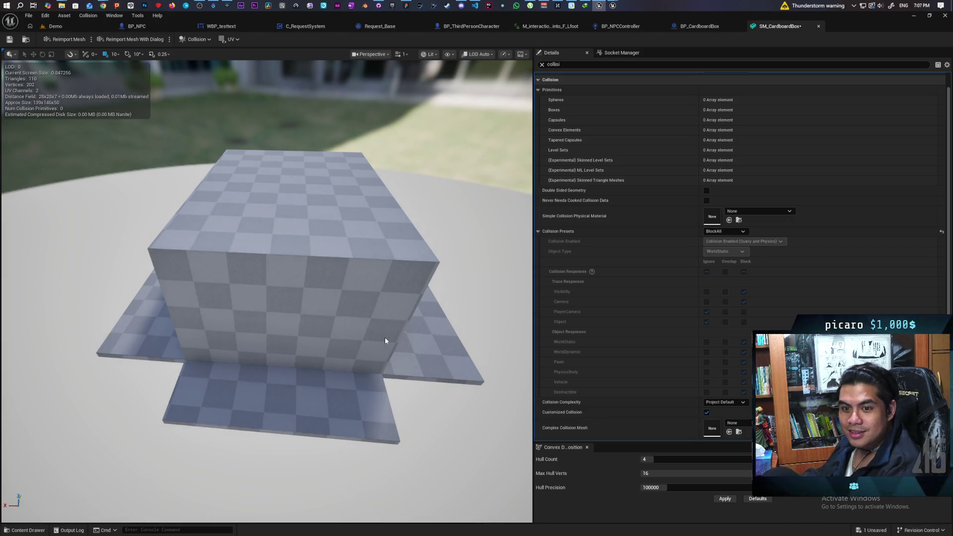
pyautogui.moveTo(323, 294); pyautogui.dragTo(295, 257)
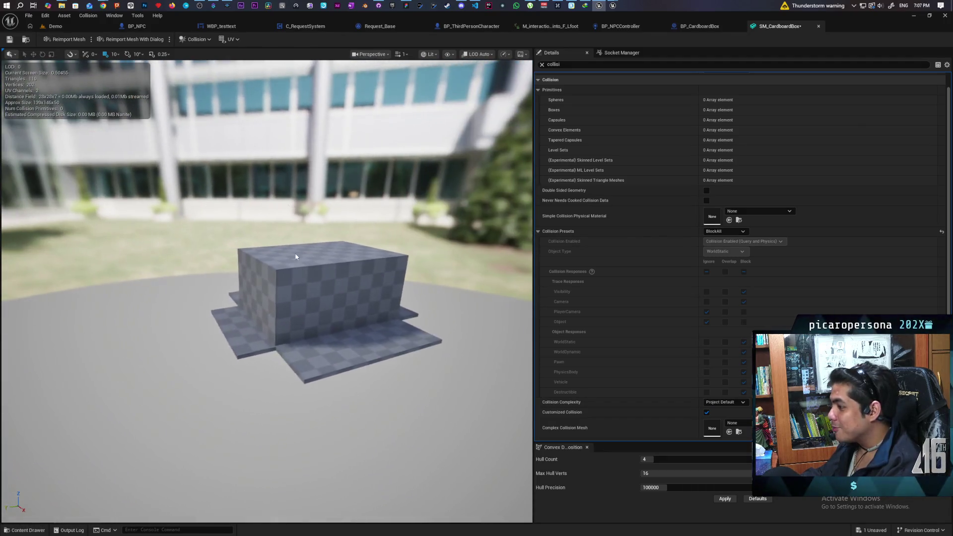
pyautogui.click(205, 40)
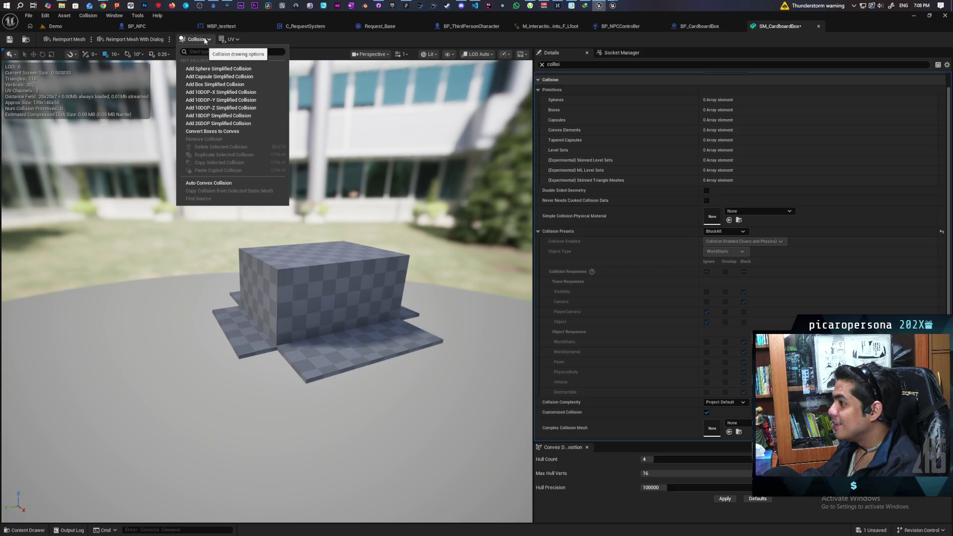
# Step: Add a box simplified collision to the mesh and scale it along Y
pyautogui.click(231, 86)
pyautogui.moveTo(298, 248)
pyautogui.mouseDown()
pyautogui.moveTo(308, 199)
pyautogui.moveTo(269, 208)
pyautogui.moveTo(260, 192)
pyautogui.mouseUp()
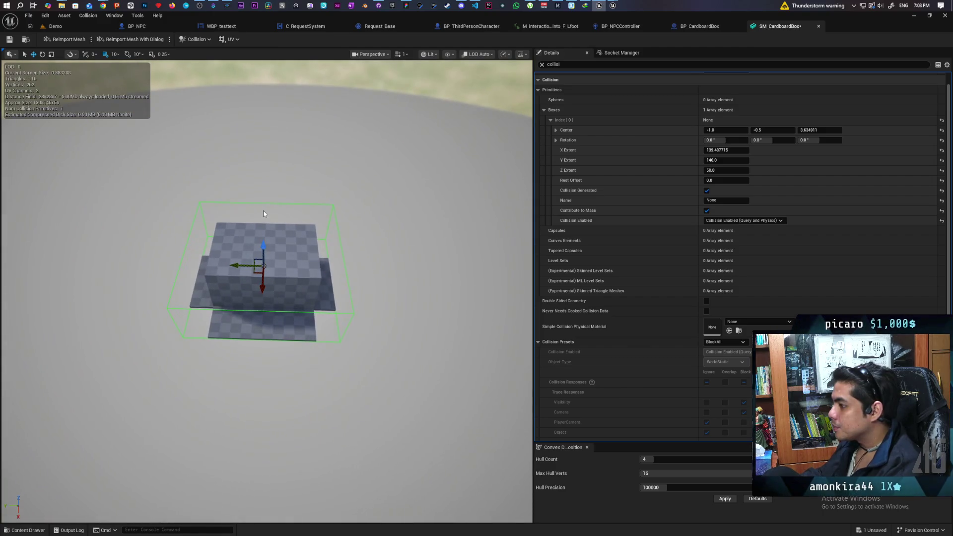
pyautogui.press('r')
pyautogui.moveTo(238, 265)
pyautogui.mouseDown()
pyautogui.moveTo(248, 262)
pyautogui.moveTo(192, 266)
pyautogui.mouseUp()
# Step: Move the thin collision box (Y extent about 5.85), then reset its Center to 0,0,0
pyautogui.press('w')
pyautogui.scroll(5, 192, 266)
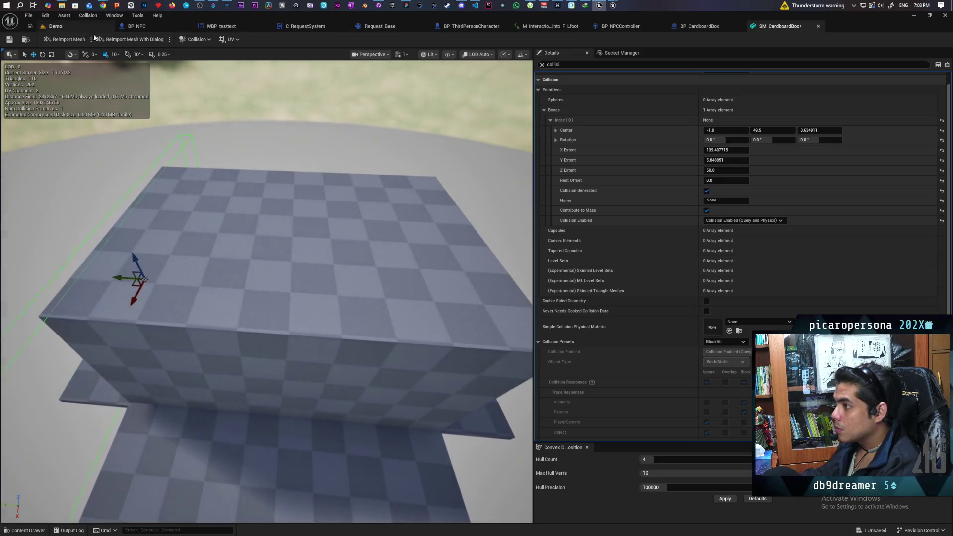
pyautogui.moveTo(124, 70); pyautogui.dragTo(248, 89)
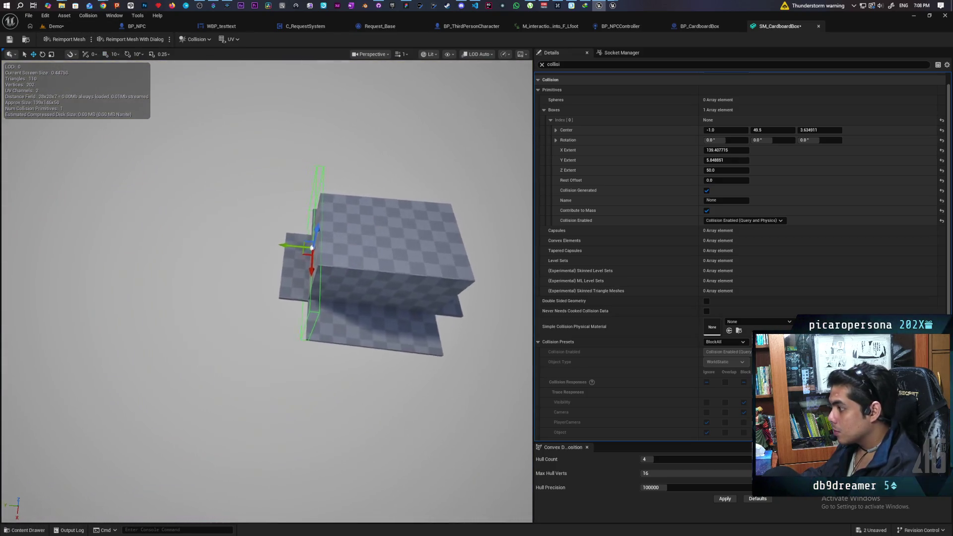
pyautogui.scroll(4, 337, 198)
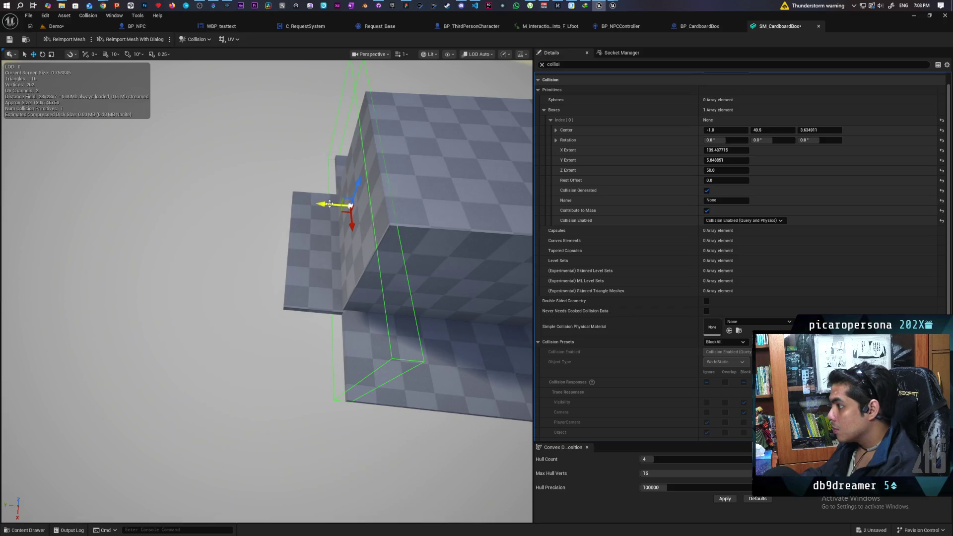
pyautogui.moveTo(329, 204)
pyautogui.mouseDown()
pyautogui.moveTo(339, 206)
pyautogui.moveTo(343, 189)
pyautogui.moveTo(353, 238)
pyautogui.mouseUp()
pyautogui.scroll(-5, 339, 207)
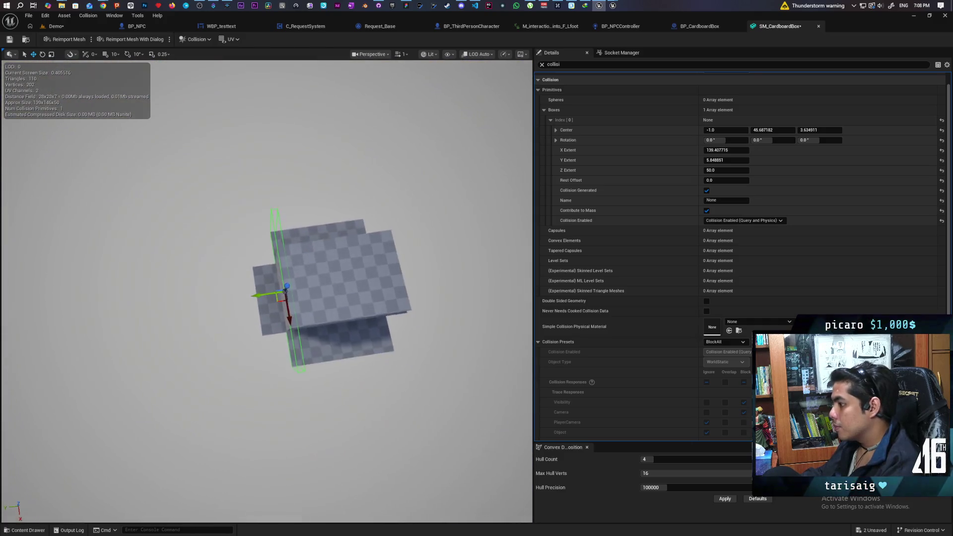
pyautogui.scroll(5, 415, 222)
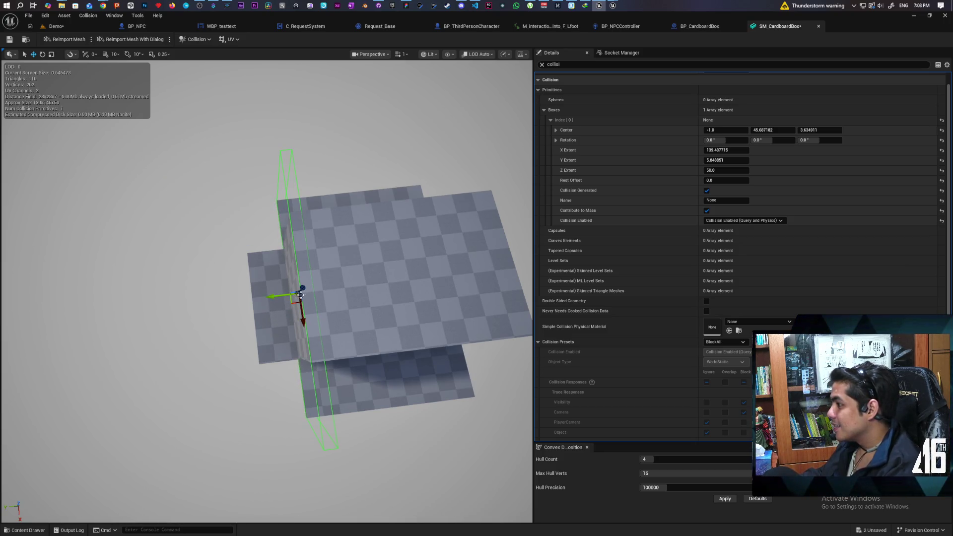
pyautogui.moveTo(370, 276); pyautogui.dragTo(492, 281)
pyautogui.moveTo(366, 300)
pyautogui.mouseDown()
pyautogui.moveTo(224, 287)
pyautogui.moveTo(319, 281)
pyautogui.moveTo(305, 288)
pyautogui.moveTo(251, 288)
pyautogui.moveTo(349, 248)
pyautogui.moveTo(367, 276)
pyautogui.mouseUp()
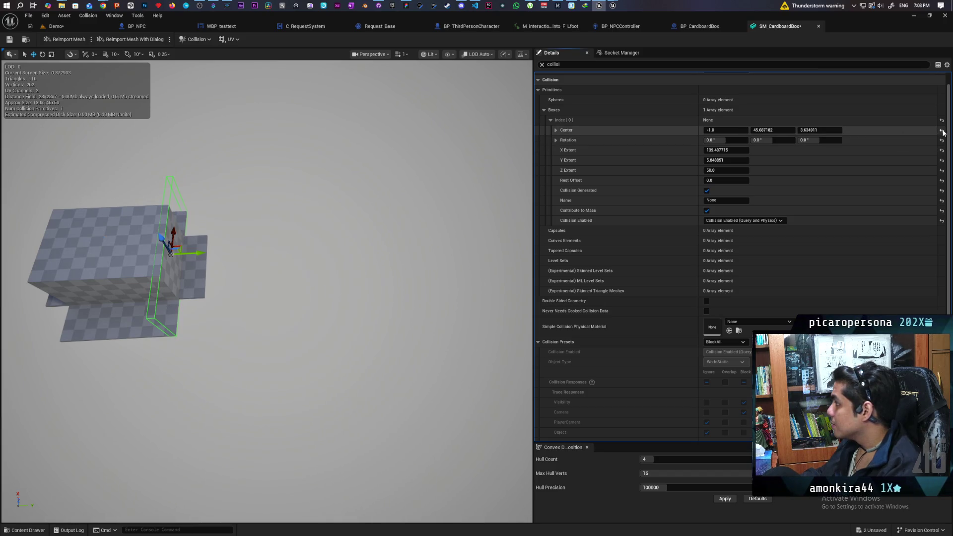
pyautogui.click(942, 130)
pyautogui.moveTo(467, 204)
pyautogui.mouseDown()
pyautogui.moveTo(484, 208)
pyautogui.moveTo(472, 213)
pyautogui.mouseUp()
# Step: Frame the box and lower its collision box slightly
pyautogui.press('f')
pyautogui.scroll(5, 268, 199)
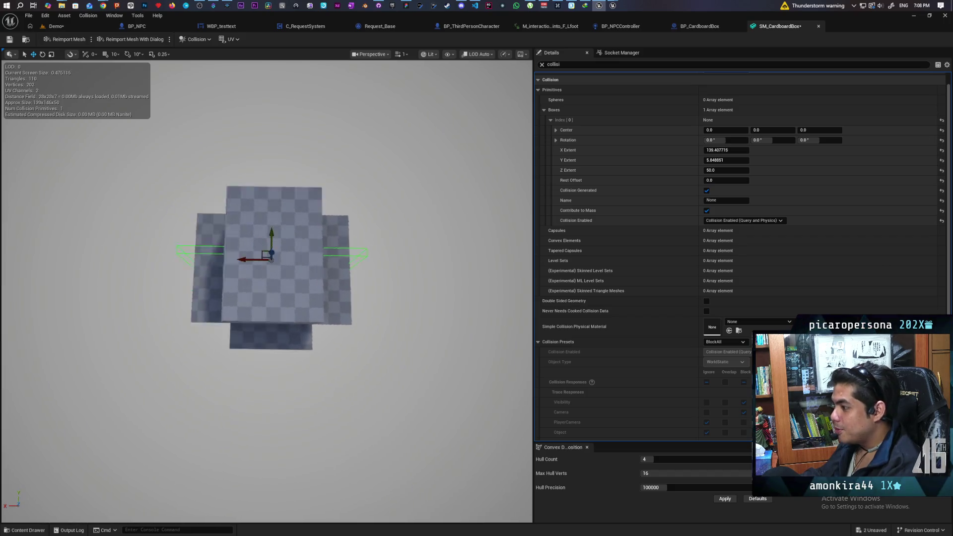
pyautogui.scroll(-5, 267, 292)
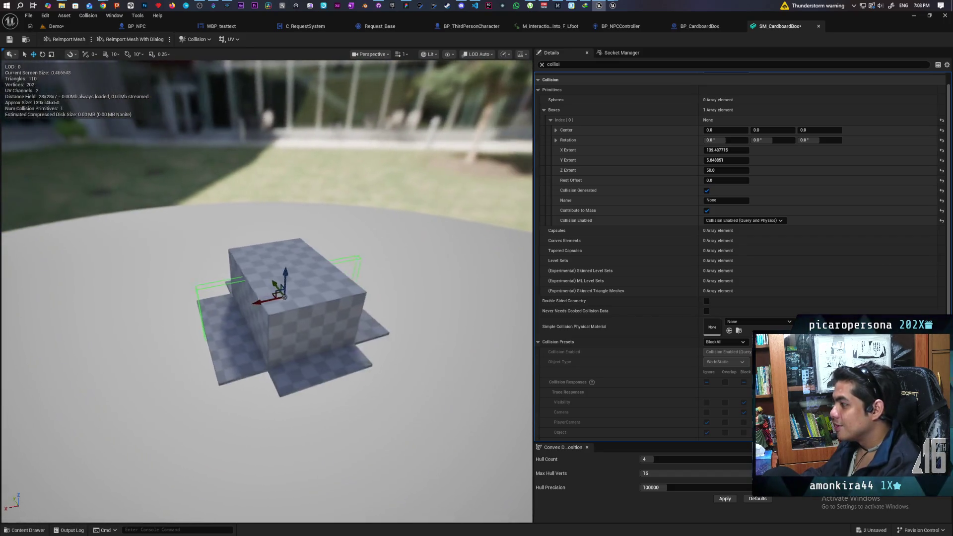
pyautogui.scroll(6, 267, 292)
pyautogui.scroll(-4, 286, 287)
pyautogui.moveTo(285, 288); pyautogui.dragTo(397, 228)
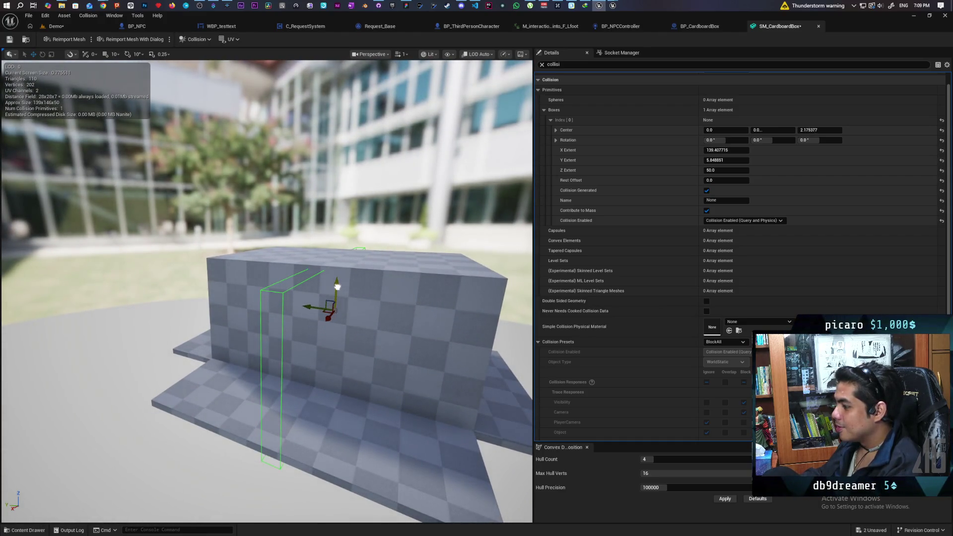
pyautogui.moveTo(337, 280); pyautogui.dragTo(338, 284)
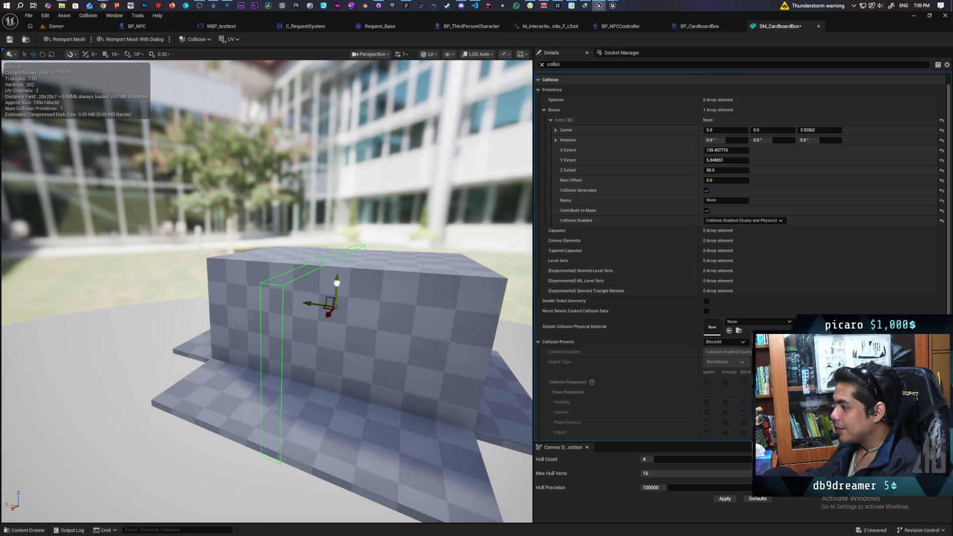
pyautogui.scroll(-6, 337, 283)
pyautogui.scroll(8, 337, 283)
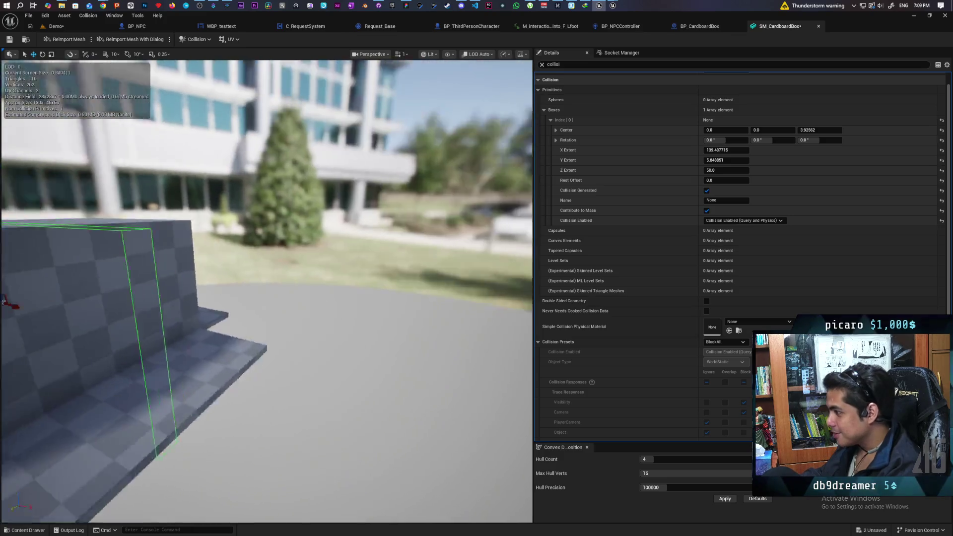
pyautogui.scroll(-5, 372, 322)
pyautogui.moveTo(372, 322); pyautogui.dragTo(372, 322)
pyautogui.scroll(3, 372, 321)
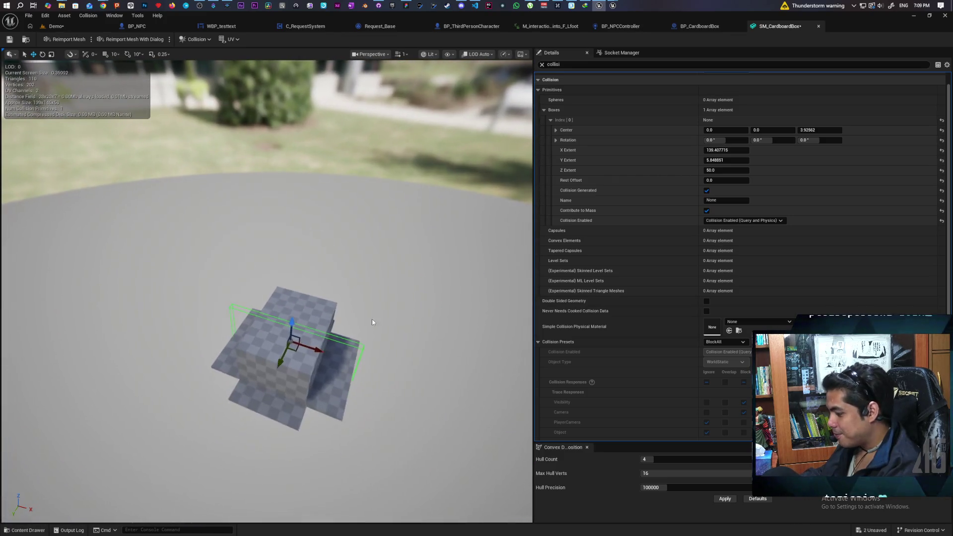
# Step: Shrink the collision box along X and shift it slightly along X
pyautogui.press('e')
pyautogui.press('r')
pyautogui.moveTo(315, 348); pyautogui.dragTo(298, 342)
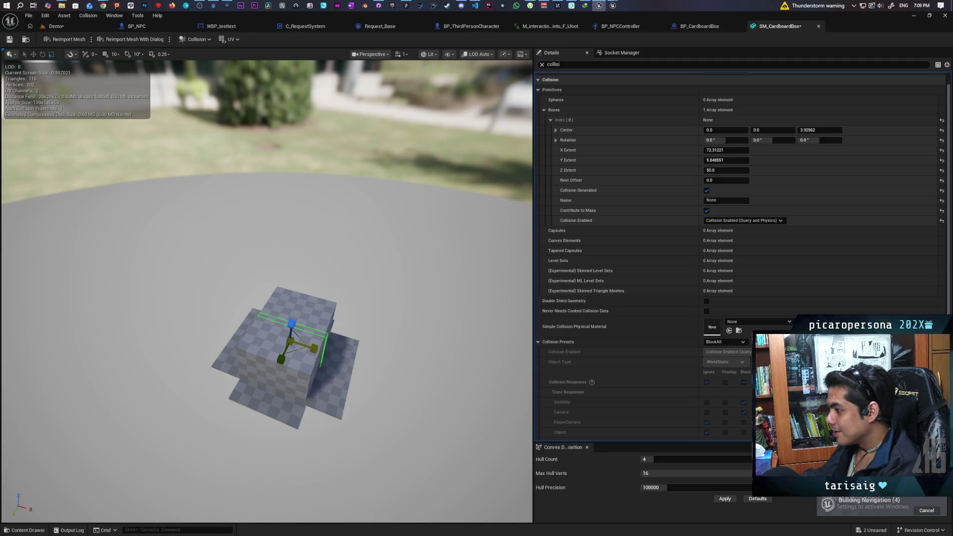
pyautogui.scroll(-2, 267, 290)
pyautogui.scroll(5, 268, 291)
pyautogui.moveTo(341, 356)
pyautogui.mouseDown()
pyautogui.moveTo(318, 353)
pyautogui.moveTo(341, 356)
pyautogui.mouseUp()
pyautogui.press('w')
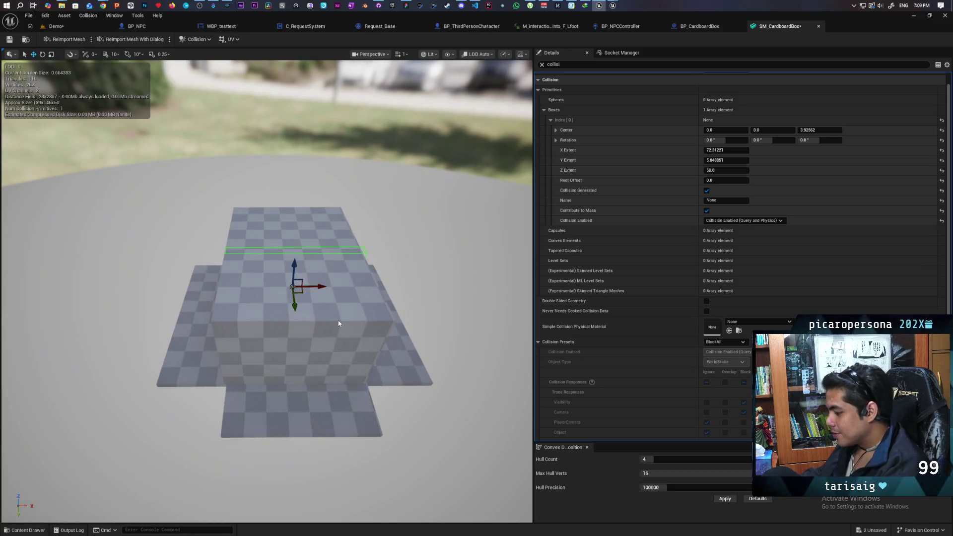
pyautogui.moveTo(320, 287); pyautogui.dragTo(317, 287)
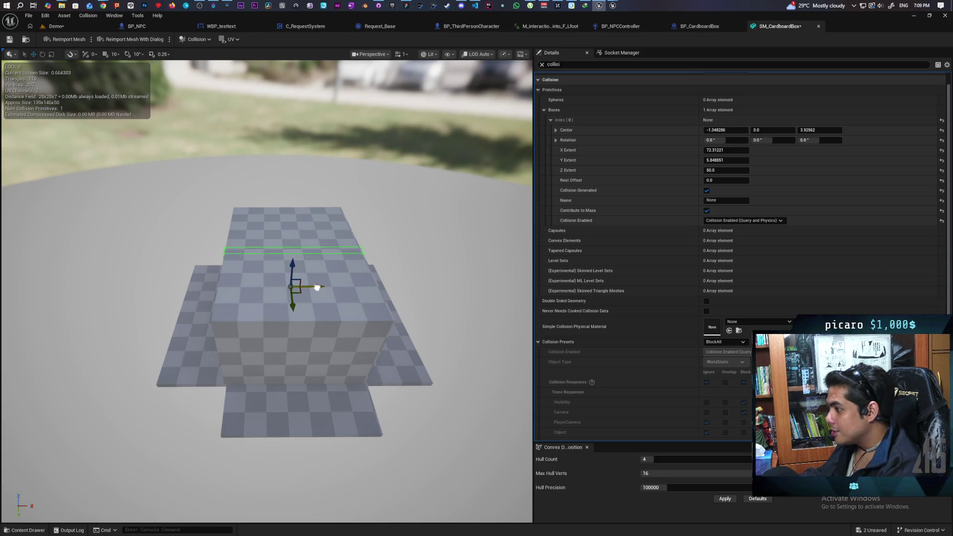
# Step: Narrow the collision box to fit the body, extents 72.1 × 95.1 × 50
pyautogui.moveTo(331, 297)
pyautogui.mouseDown()
pyautogui.moveTo(331, 328)
pyautogui.moveTo(332, 288)
pyautogui.moveTo(364, 338)
pyautogui.moveTo(364, 319)
pyautogui.mouseUp()
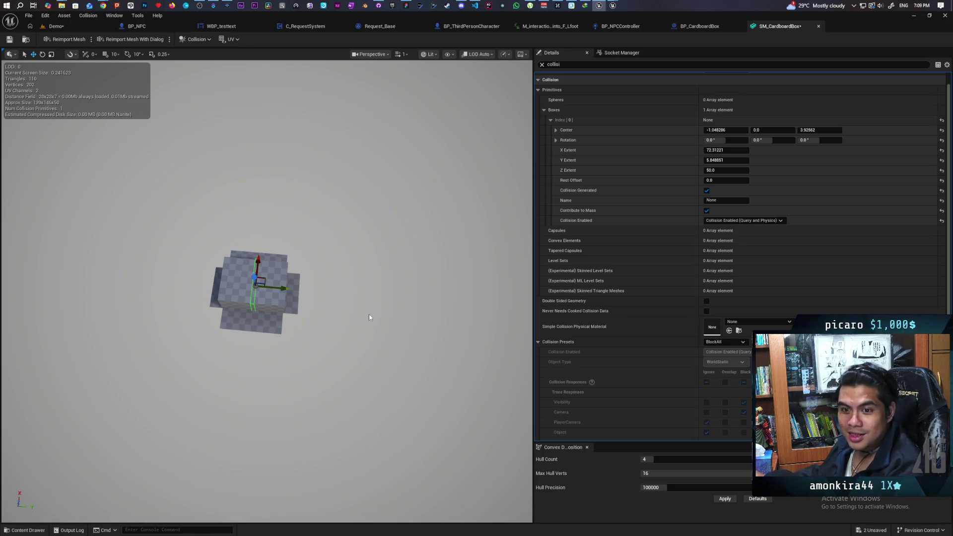
pyautogui.moveTo(341, 294)
pyautogui.mouseDown()
pyautogui.moveTo(353, 278)
pyautogui.moveTo(348, 258)
pyautogui.mouseUp()
pyautogui.scroll(5, 341, 294)
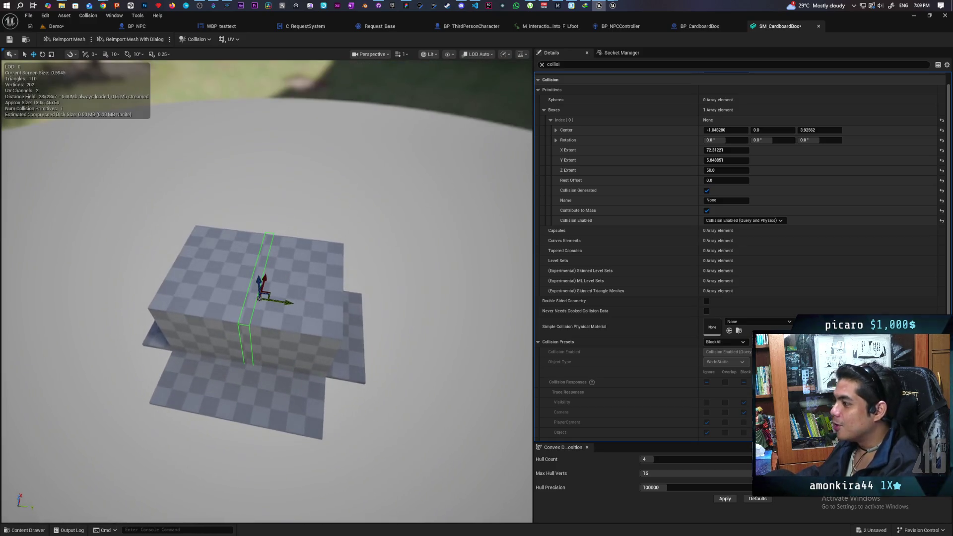
pyautogui.scroll(-5, 267, 291)
pyautogui.scroll(5, 268, 291)
pyautogui.scroll(-3, 267, 291)
pyautogui.moveTo(267, 291)
pyautogui.mouseDown()
pyautogui.moveTo(282, 253)
pyautogui.moveTo(288, 310)
pyautogui.moveTo(272, 304)
pyautogui.moveTo(318, 298)
pyautogui.moveTo(308, 318)
pyautogui.moveTo(279, 328)
pyautogui.moveTo(278, 348)
pyautogui.moveTo(278, 318)
pyautogui.moveTo(298, 313)
pyautogui.moveTo(308, 323)
pyautogui.moveTo(268, 303)
pyautogui.moveTo(295, 256)
pyautogui.mouseUp()
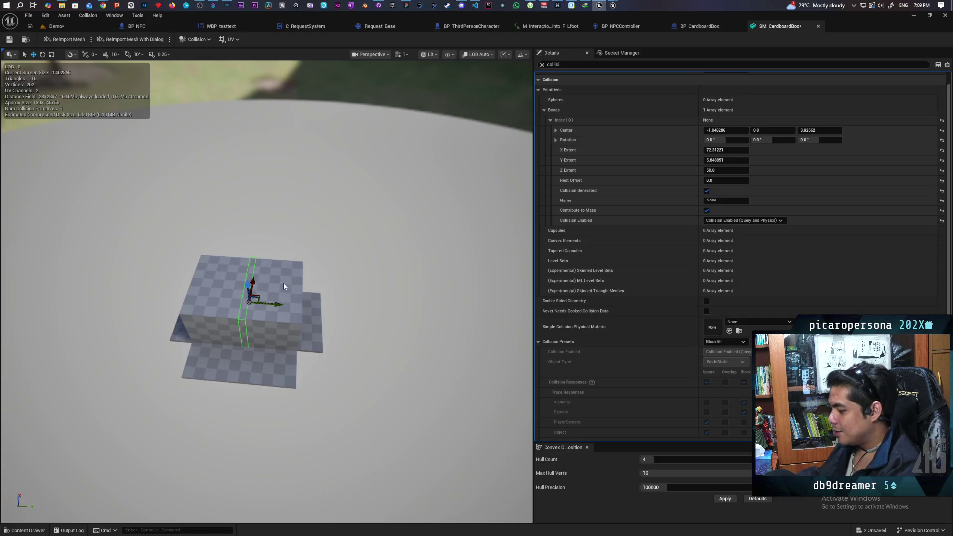
pyautogui.press('r')
pyautogui.press('w')
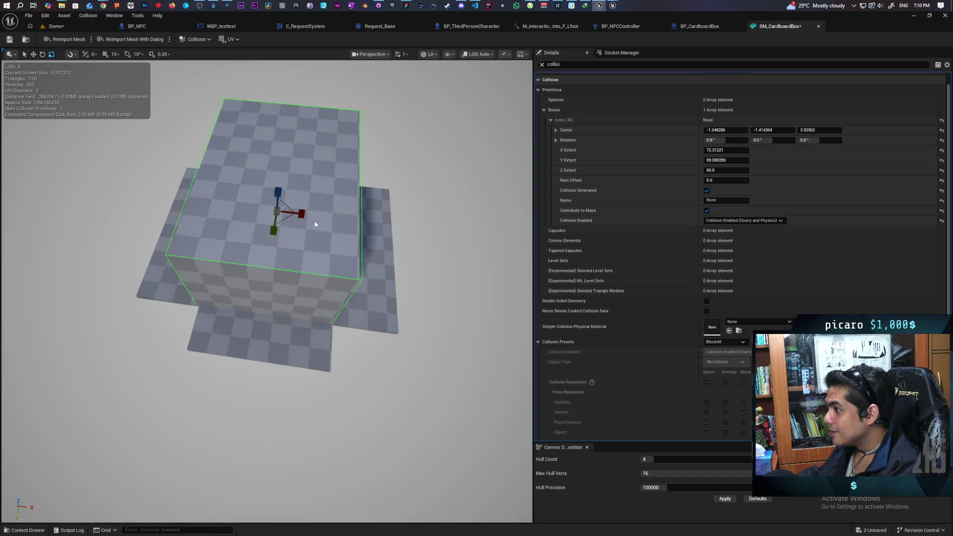
pyautogui.moveTo(302, 215); pyautogui.dragTo(301, 214)
pyautogui.click(315, 189)
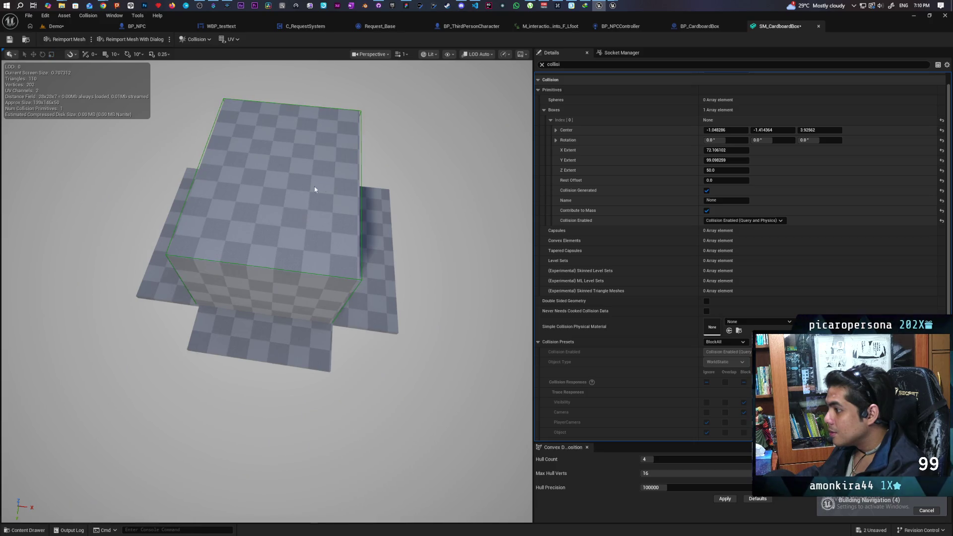
# Step: Save SM_CardboardBox, then return to the Demo level and save all
pyautogui.hotkey('ctrl', 's')
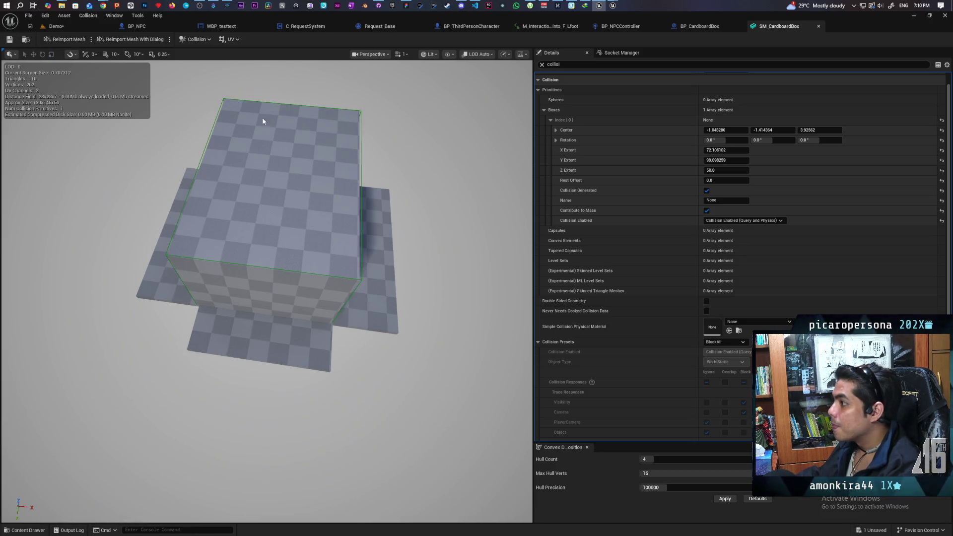
pyautogui.click(54, 25)
pyautogui.hotkey('ctrl', 's')
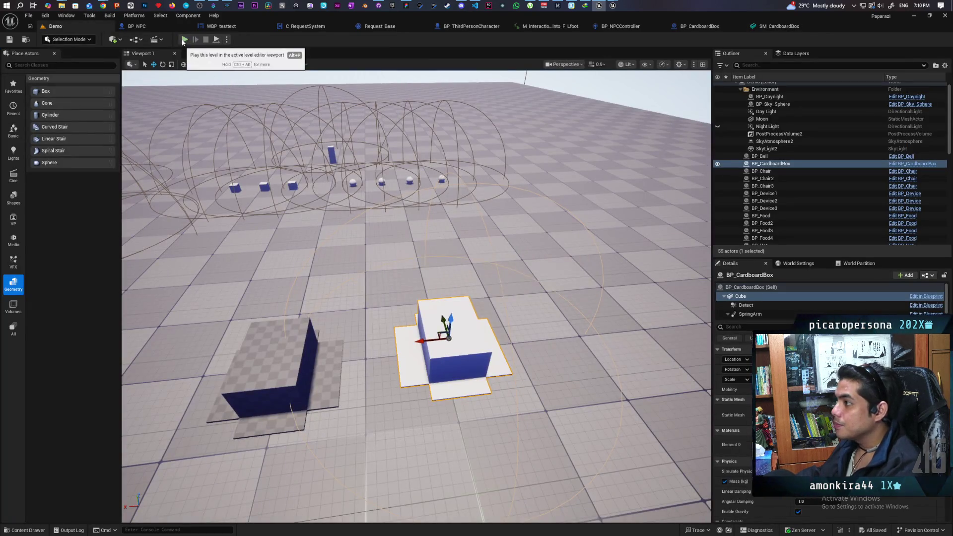
# Step: Start a three-client multiplayer play test and take control of the player in Client 2
pyautogui.click(93, 40)
pyautogui.click(91, 50)
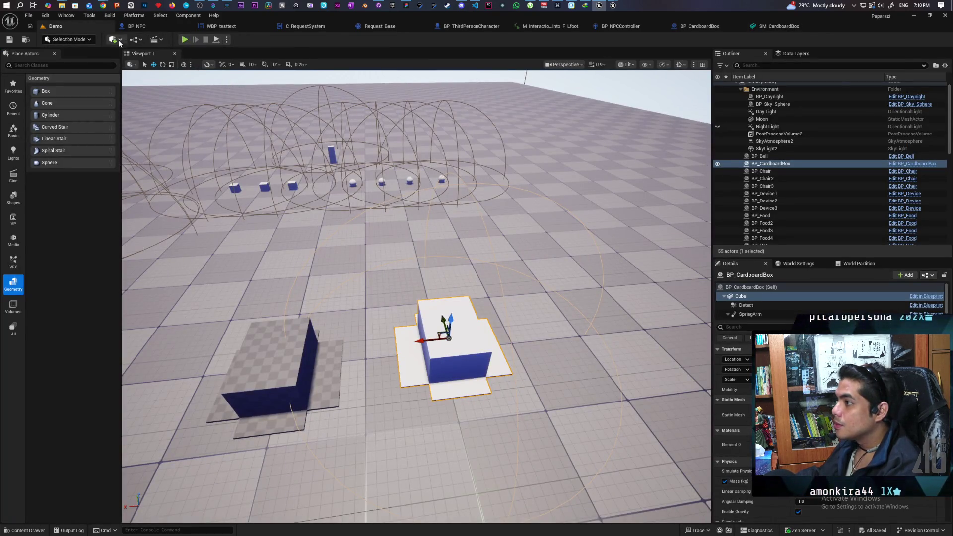
pyautogui.click(184, 39)
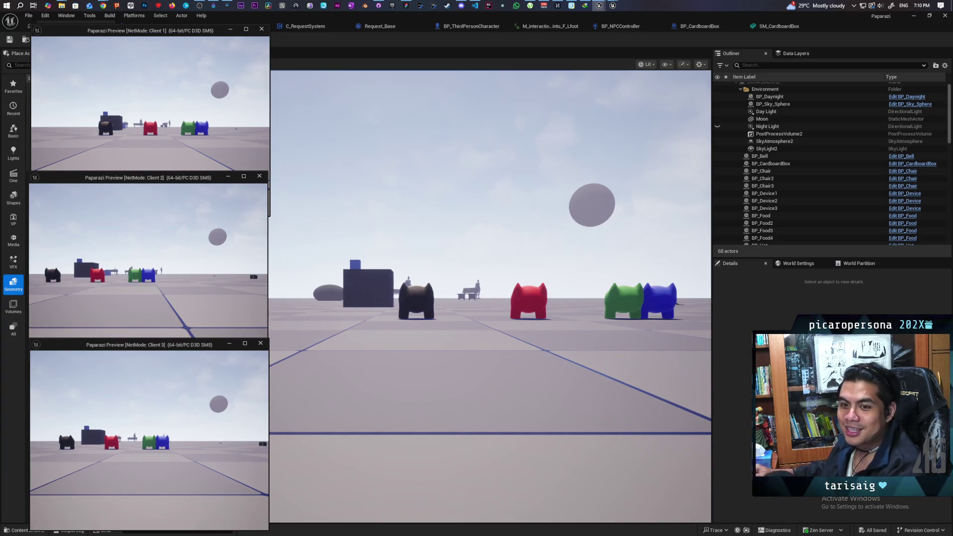
pyautogui.click(268, 354)
pyautogui.click(435, 378)
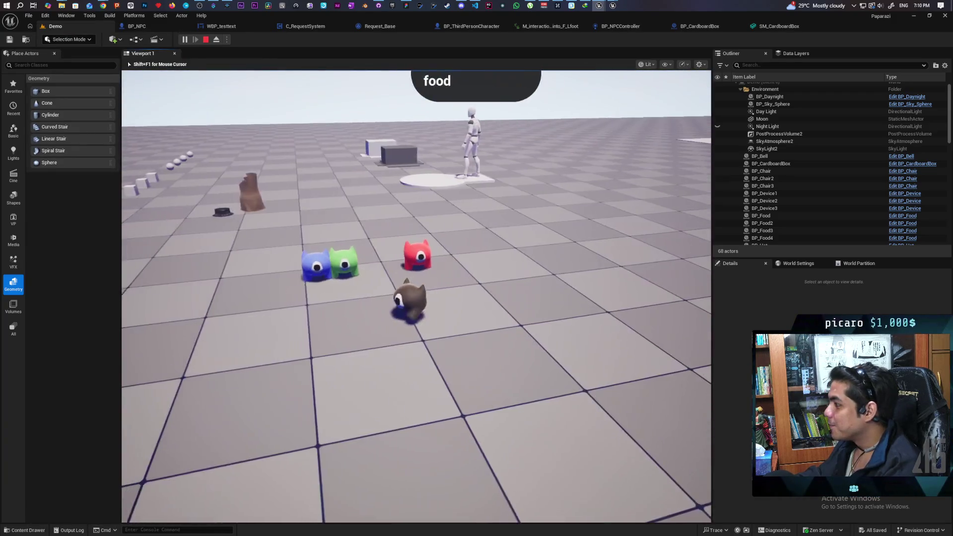
# Step: Walk to the cardboard box, pick it up with E, and drop it
pyautogui.press('w')
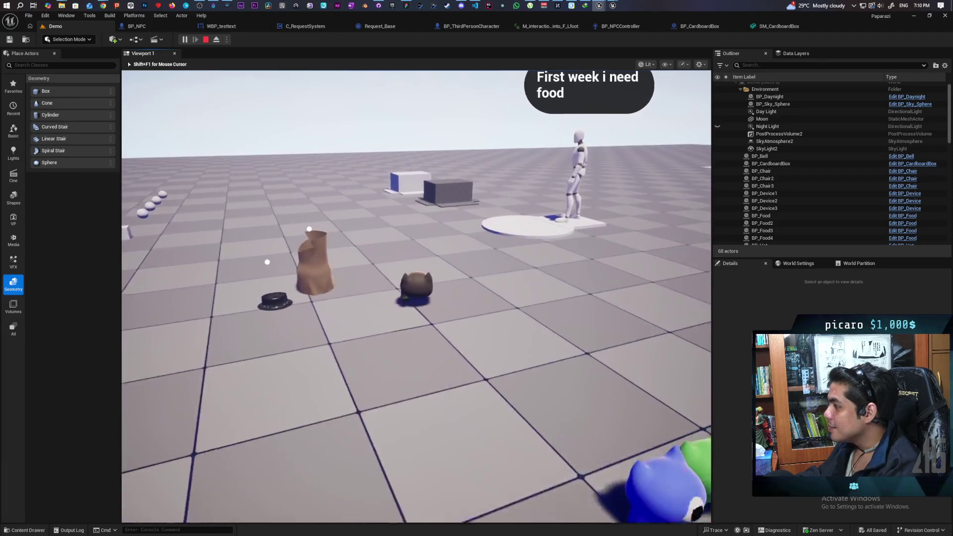
pyautogui.press('w')
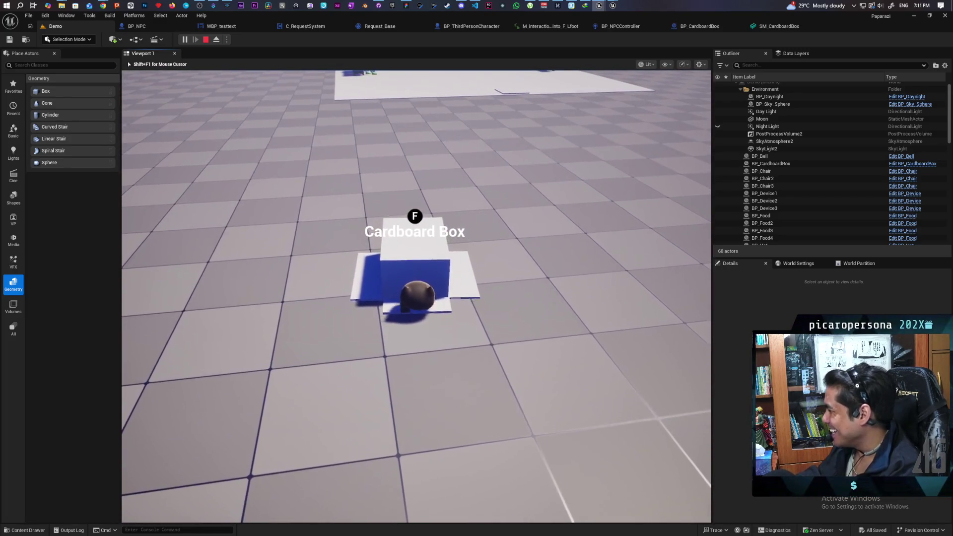
pyautogui.press('e')
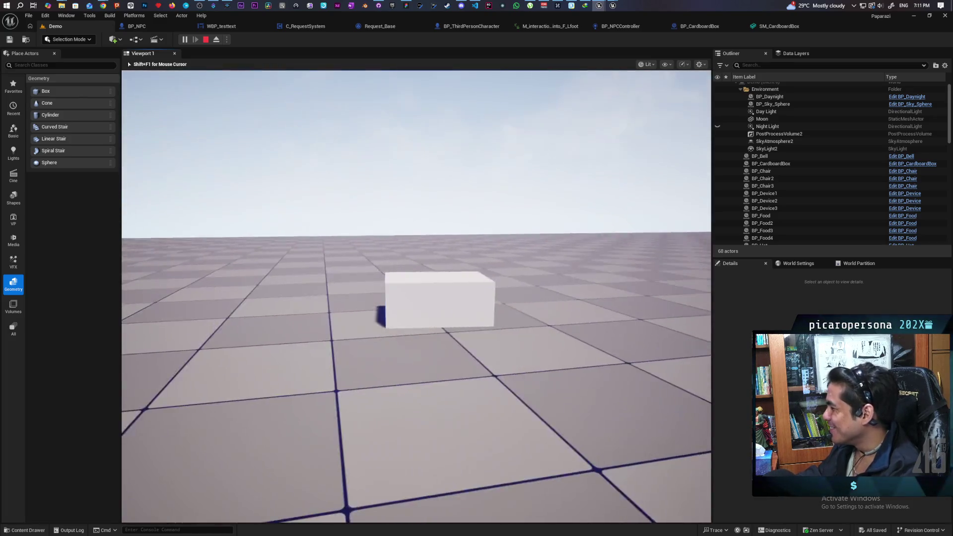
pyautogui.press('e')
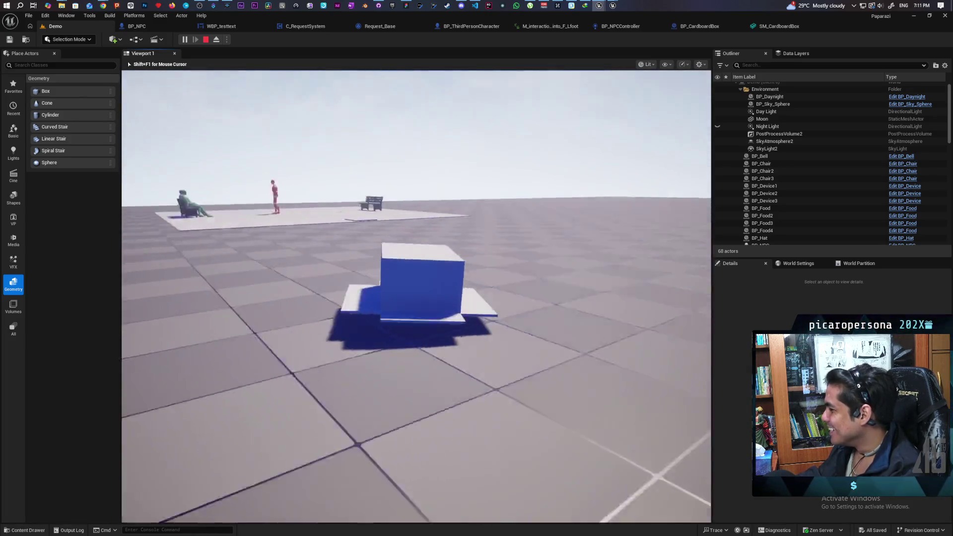
# Step: Walk into the dropped box and back away near the NPCs to test its collision
pyautogui.press('w')
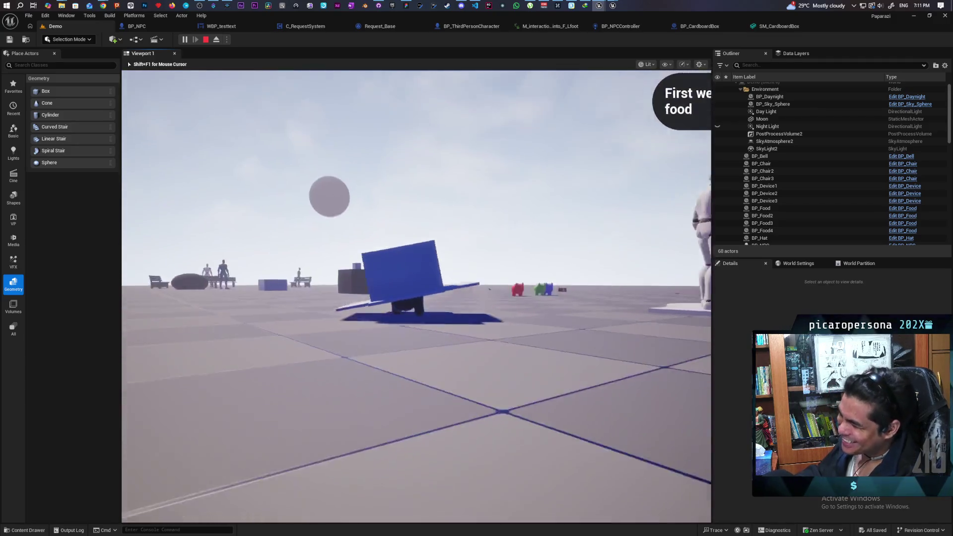
pyautogui.press('w')
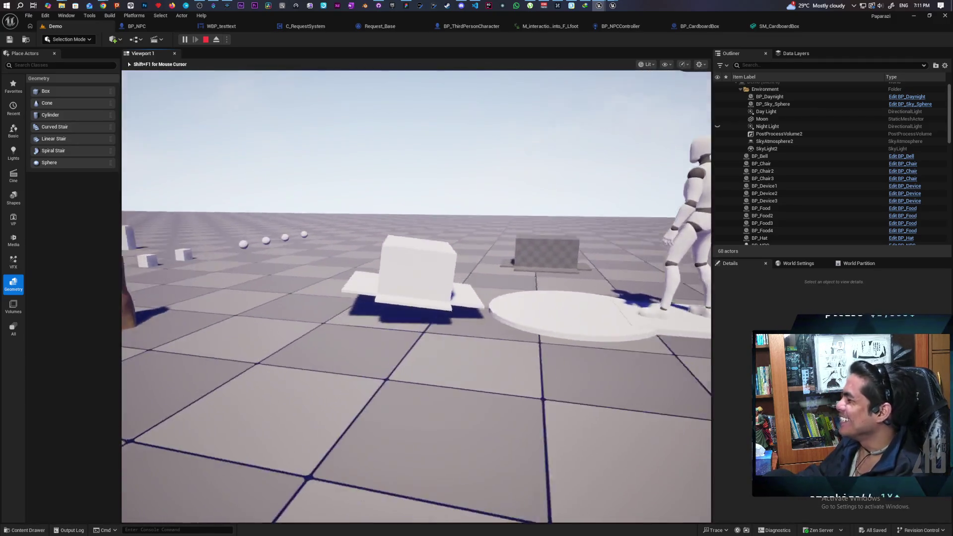
pyautogui.press('e')
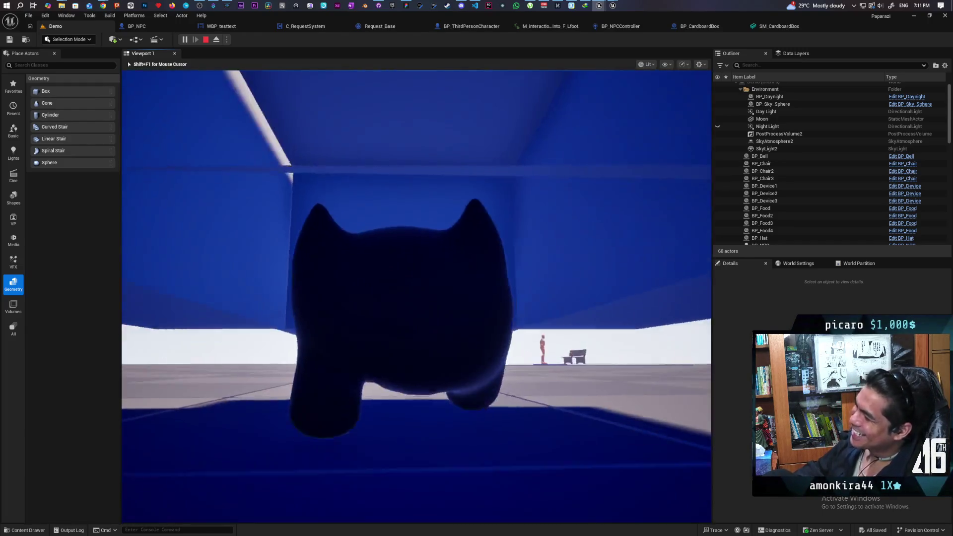
pyautogui.press('s')
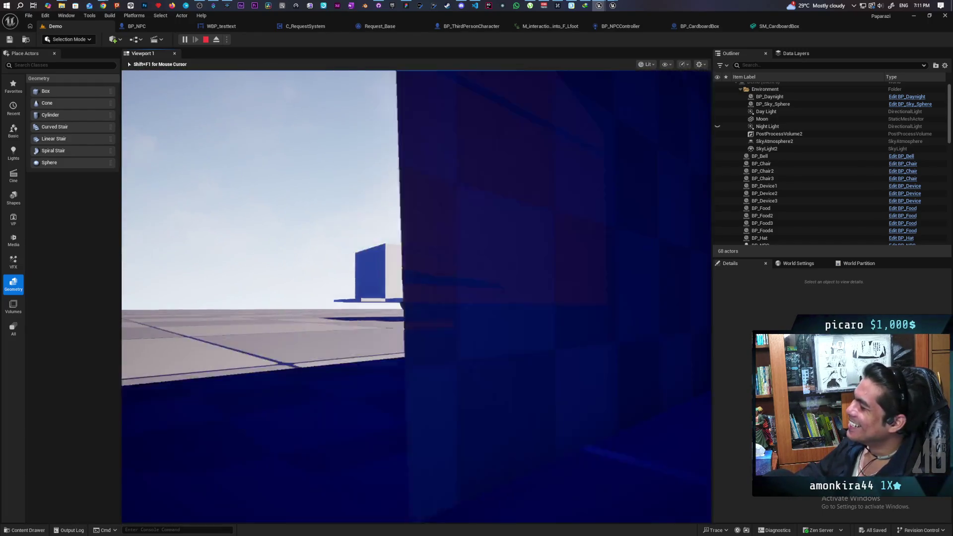
pyautogui.press('w')
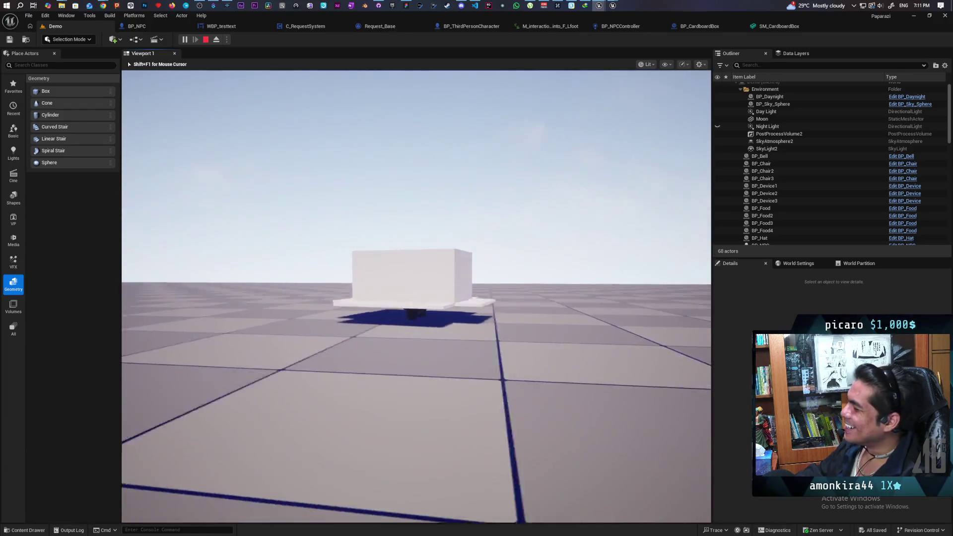
pyautogui.press('s')
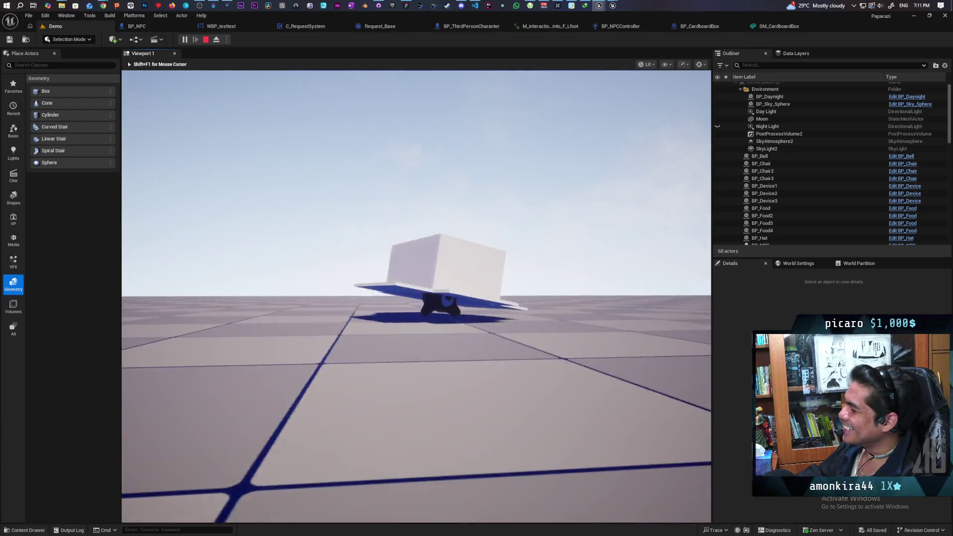
pyautogui.press('w')
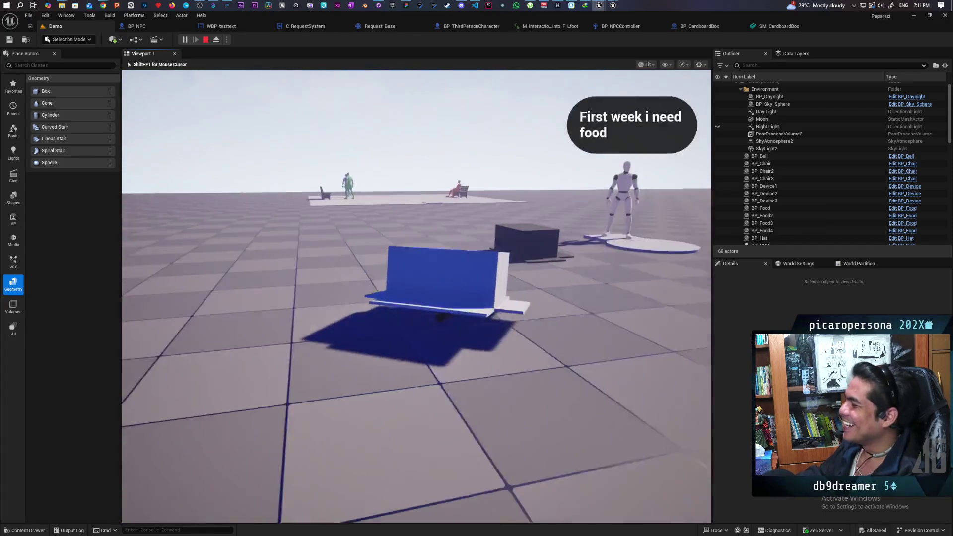
pyautogui.press('w')
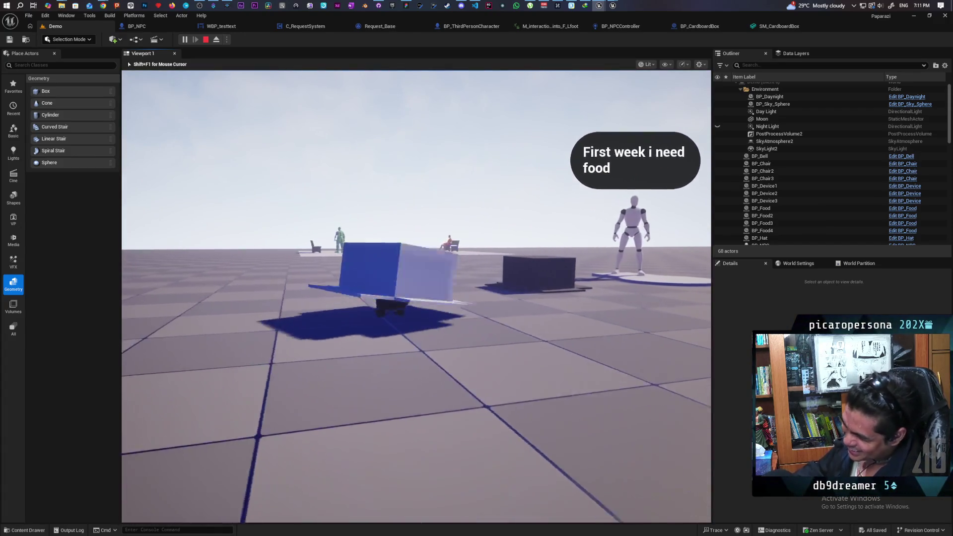
pyautogui.press('s')
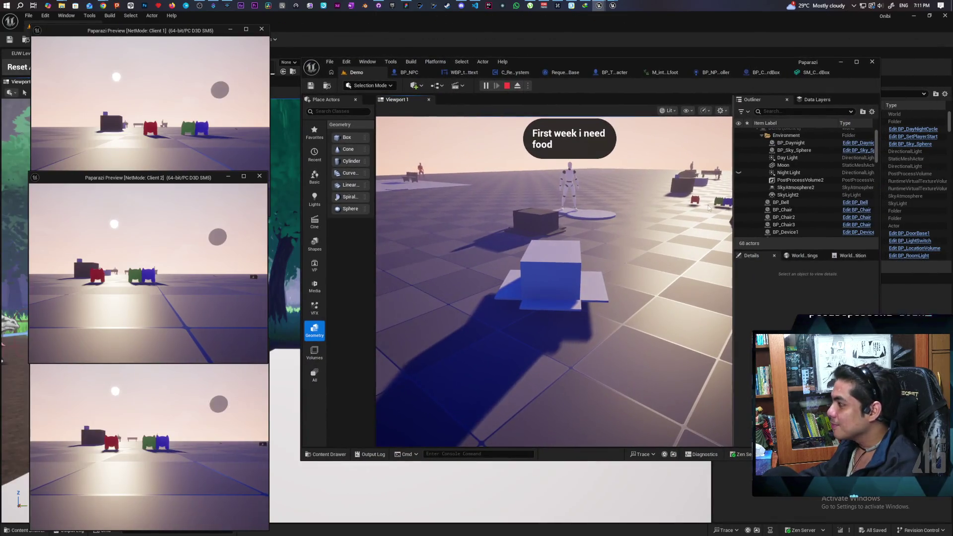
# Step: Walk past the coloured characters to view the box, then stop the play session with Esc
pyautogui.press('w')
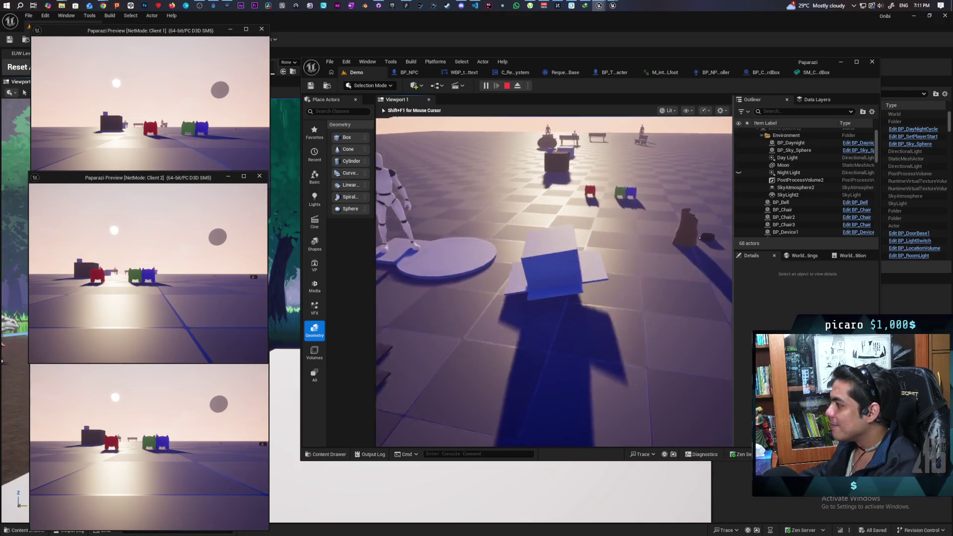
pyautogui.press('w')
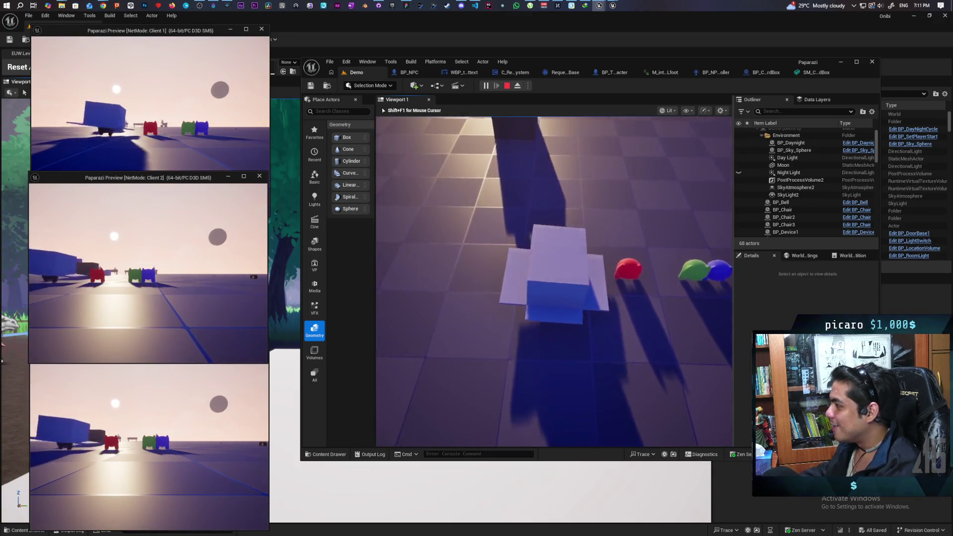
pyautogui.press('w')
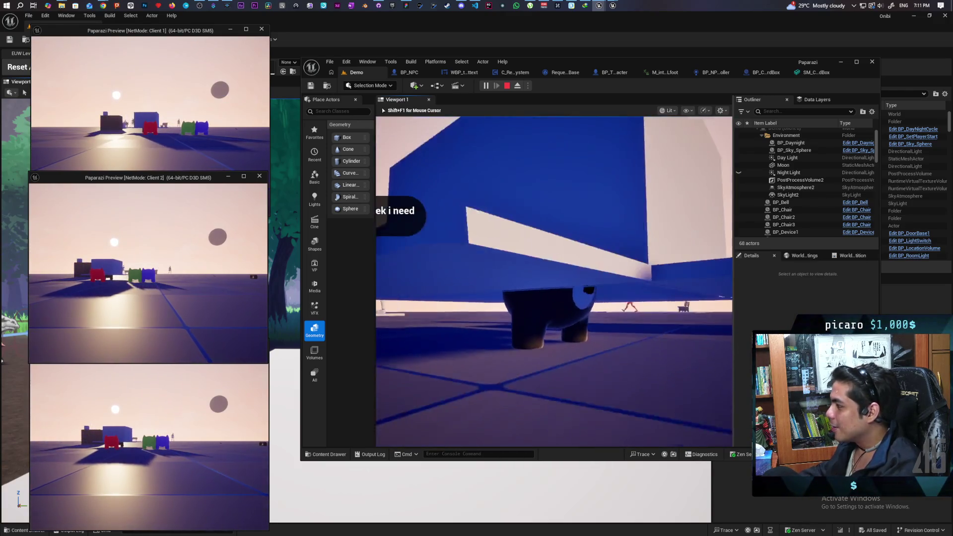
pyautogui.press('w')
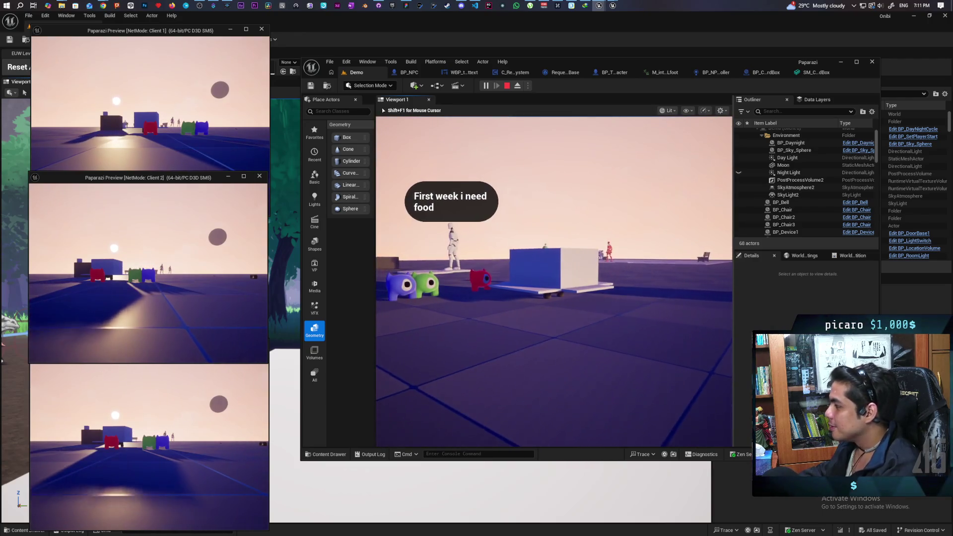
pyautogui.press('Escape')
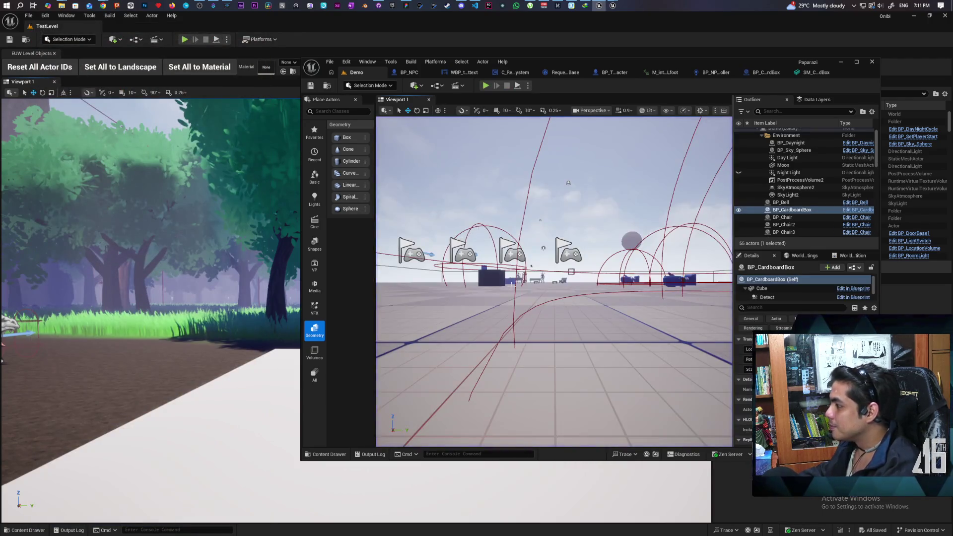
# Step: Focus and select the SM_CardboardBox mesh, then switch the editor to Modeling Mode
pyautogui.press('f')
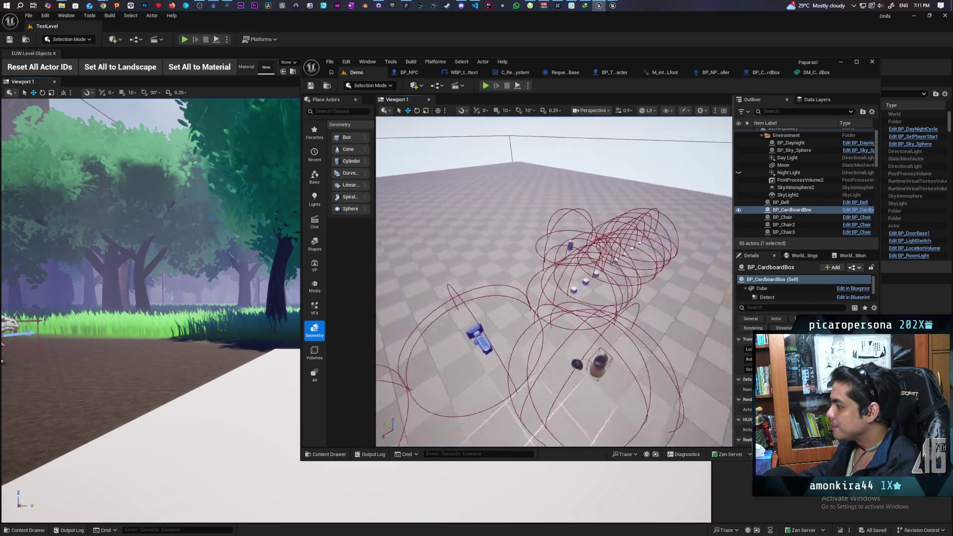
pyautogui.moveTo(553, 281); pyautogui.dragTo(553, 297)
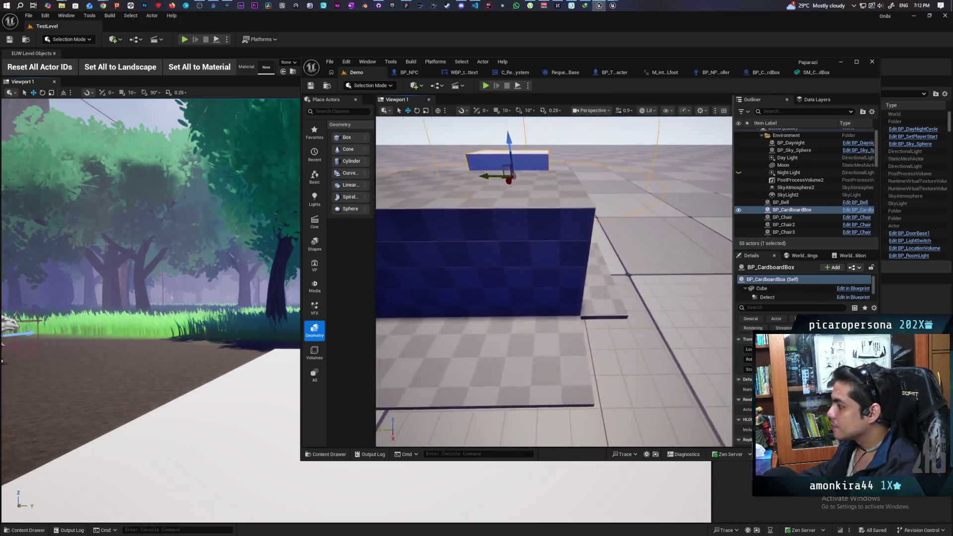
pyautogui.click(511, 275)
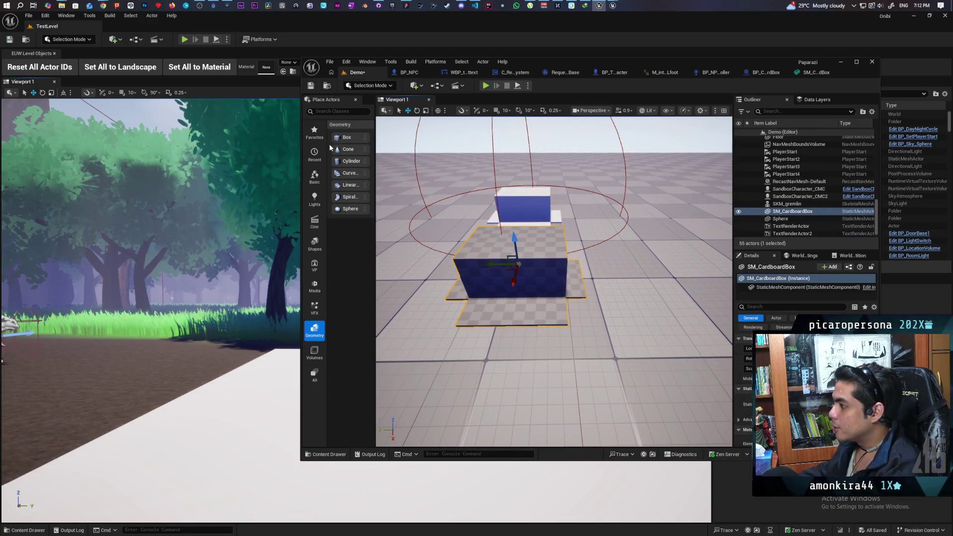
pyautogui.click(357, 85)
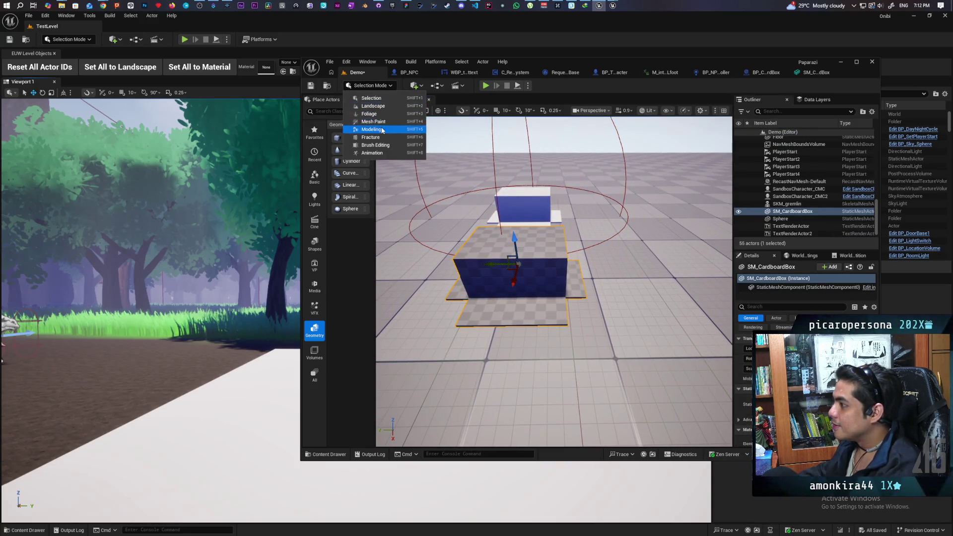
pyautogui.click(328, 218)
pyautogui.hotkey('shift', '5')
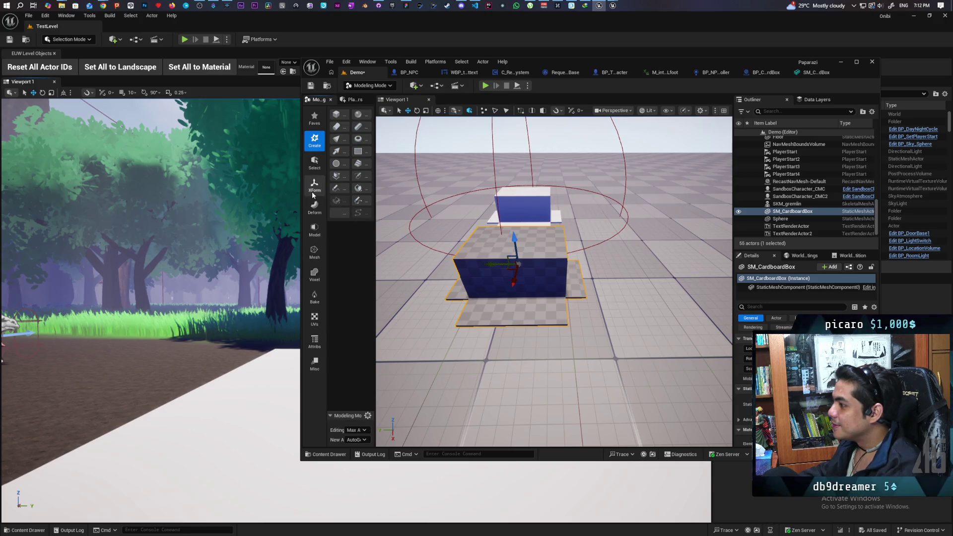
# Step: Raise the box's pivot to about Z 37.3 with Edit Pivot, then launch a three-client play test
pyautogui.click(315, 185)
pyautogui.click(340, 144)
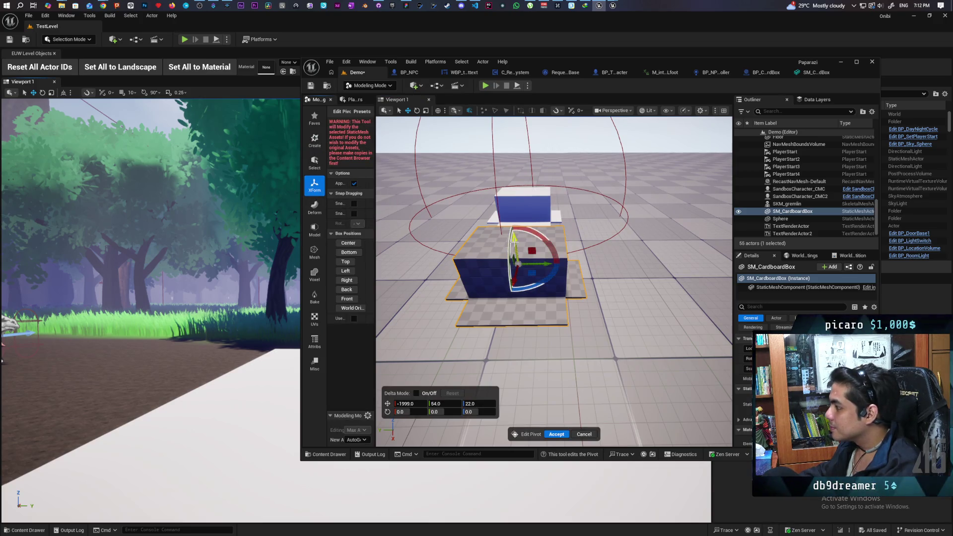
pyautogui.moveTo(534, 272)
pyautogui.mouseDown()
pyautogui.moveTo(576, 276)
pyautogui.moveTo(574, 227)
pyautogui.mouseUp()
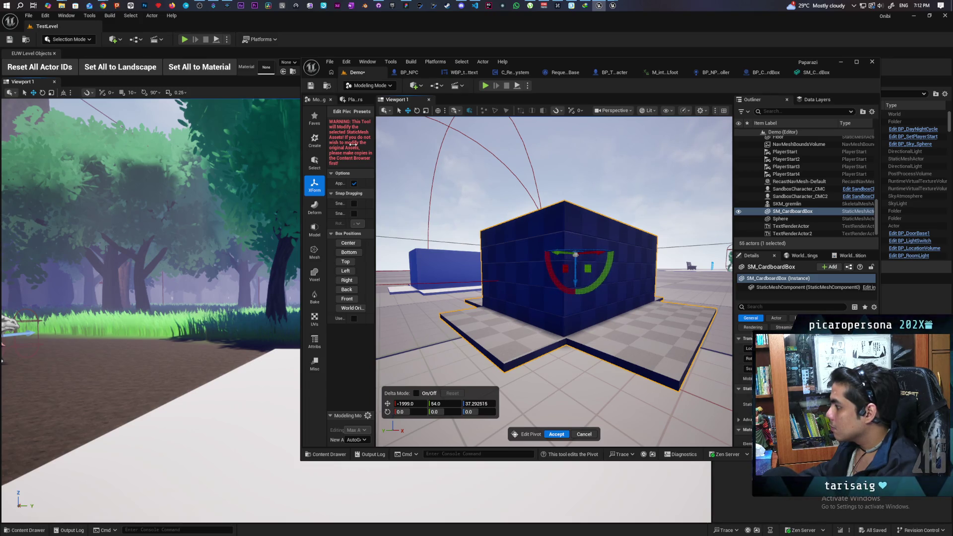
pyautogui.press('Return')
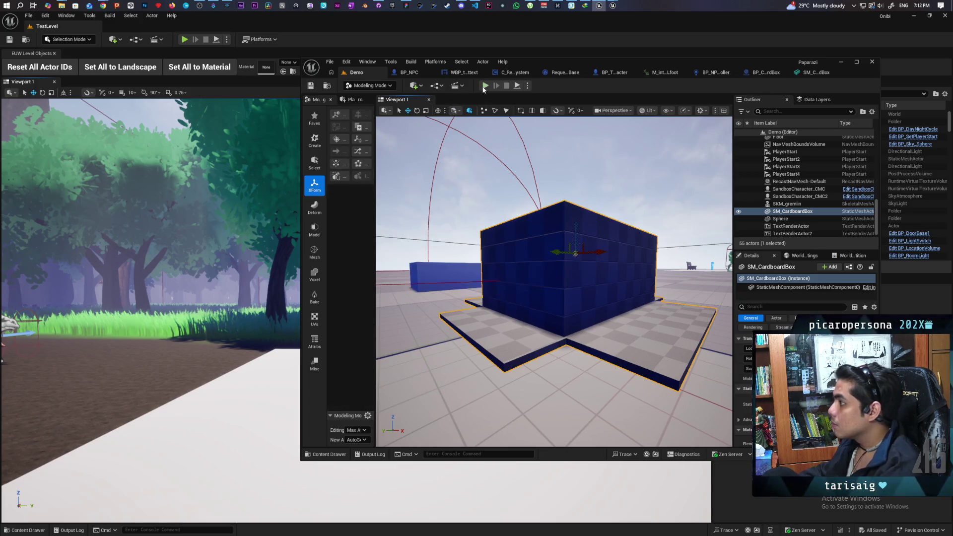
pyautogui.hotkey('alt', 'p')
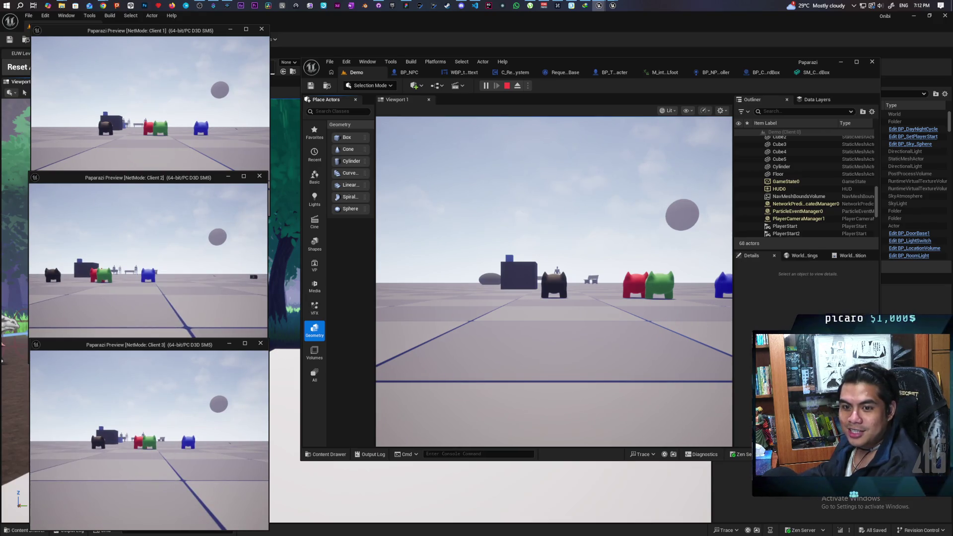
# Step: Focus the game view and walk the player past the characters up to the cardboard box
pyautogui.hotkey('alt', 'Tab')
pyautogui.click(554, 278)
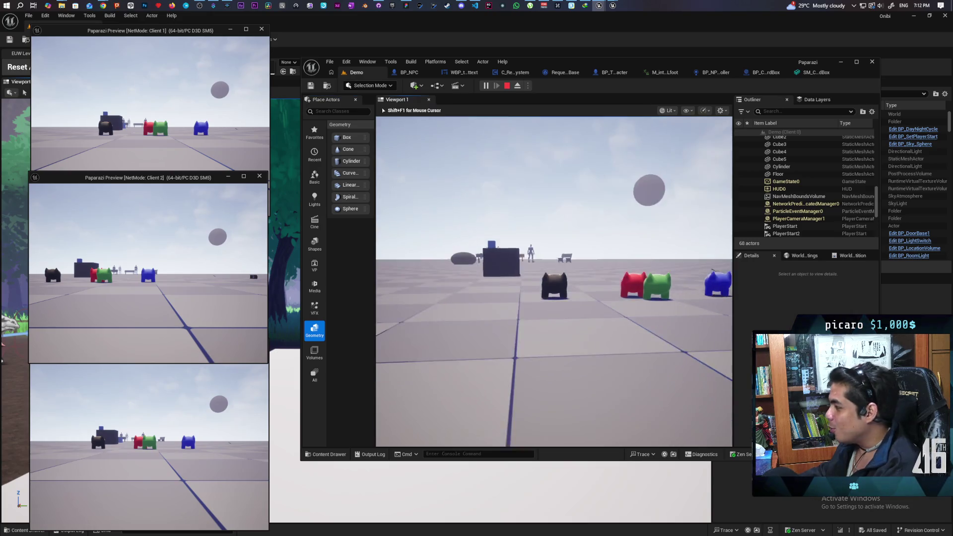
pyautogui.press('w')
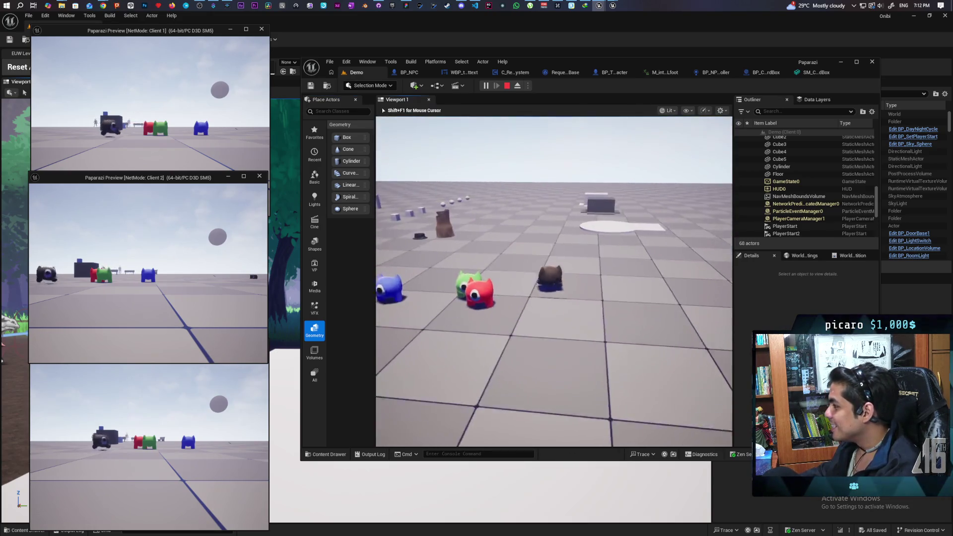
pyautogui.press('w')
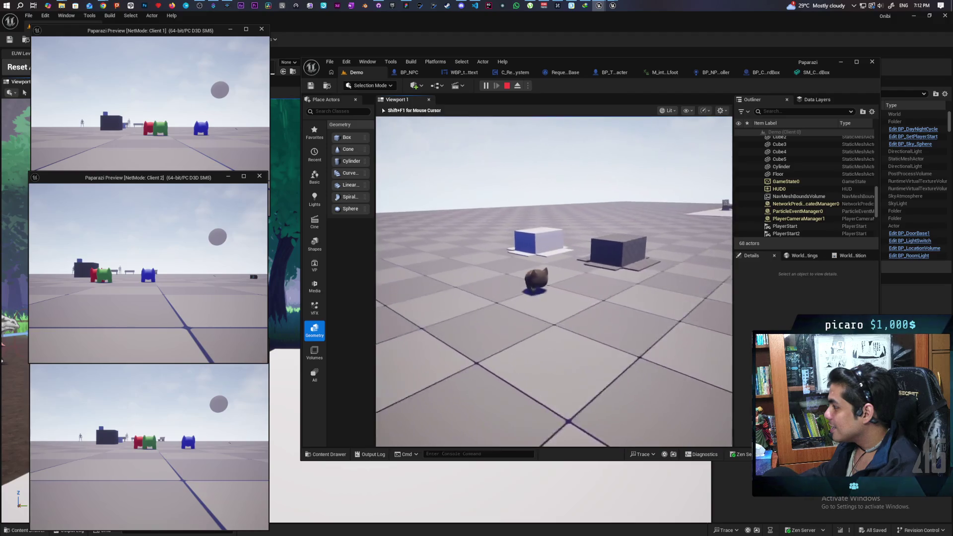
pyautogui.press('w')
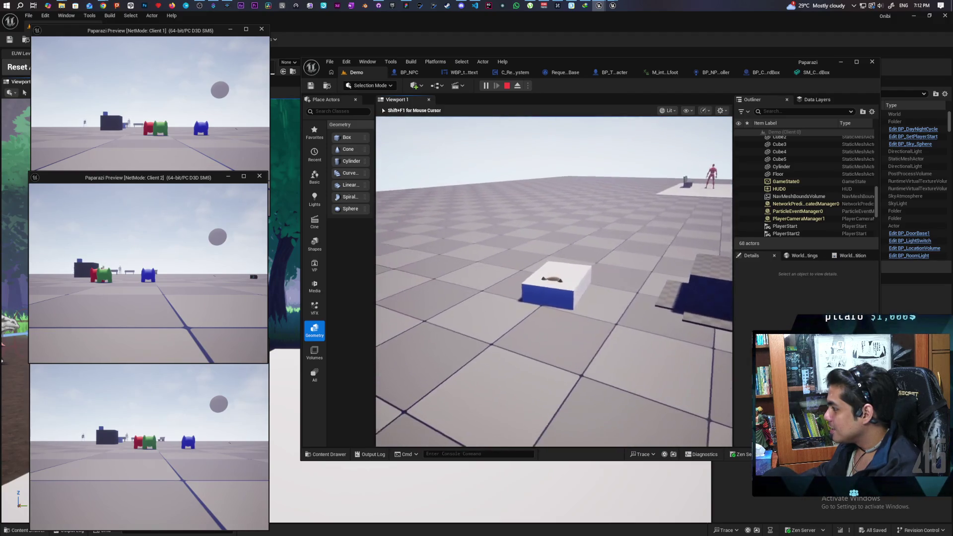
# Step: Circle the box and push it from its blue and white sides to test its collision
pyautogui.press('a')
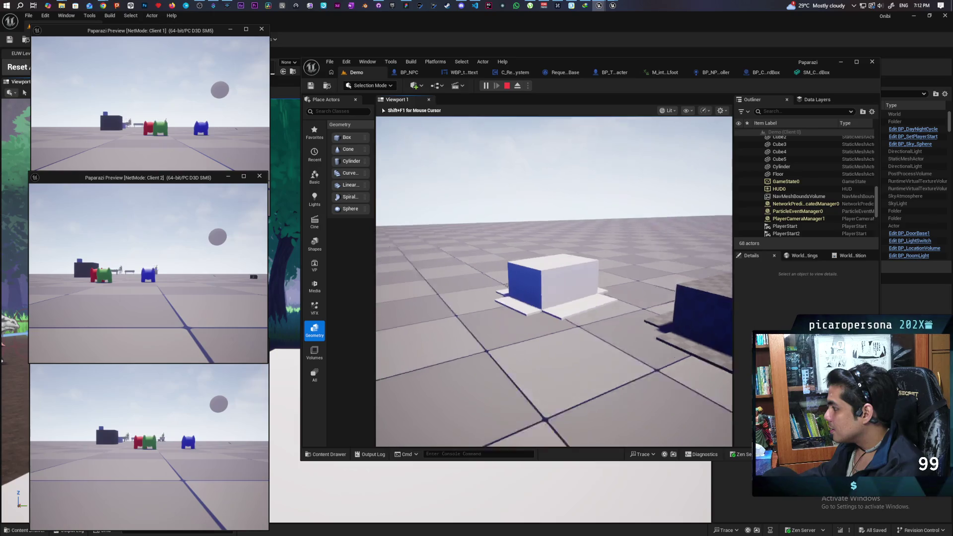
pyautogui.press('a')
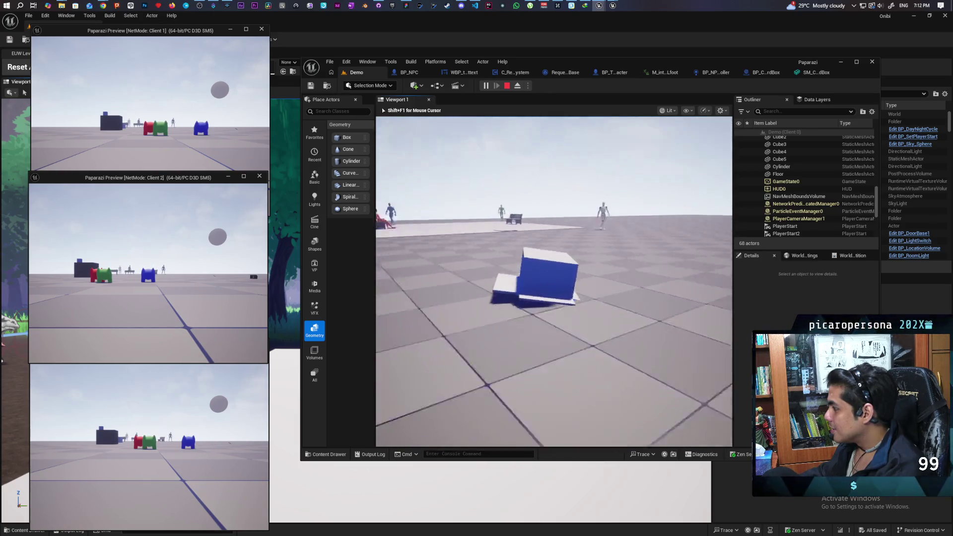
pyautogui.press('d')
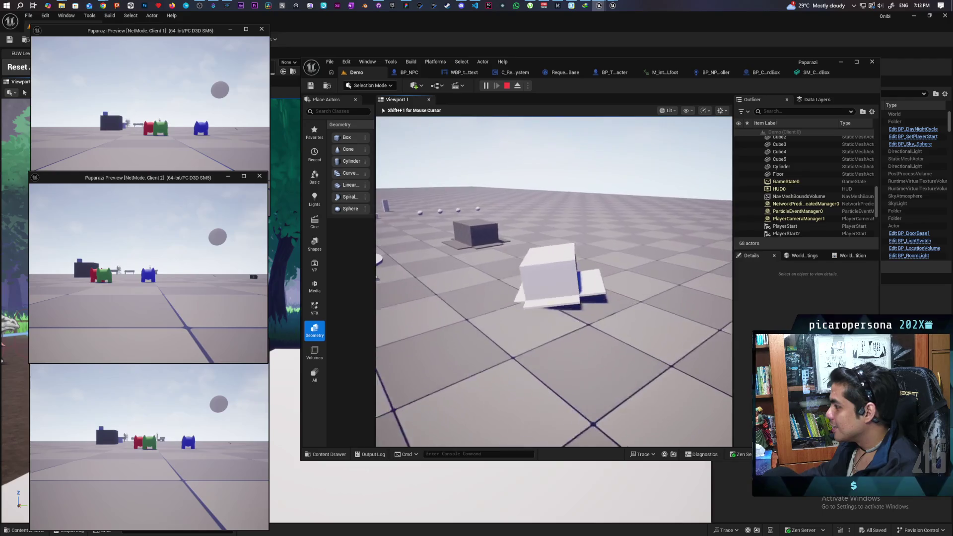
pyautogui.press('a')
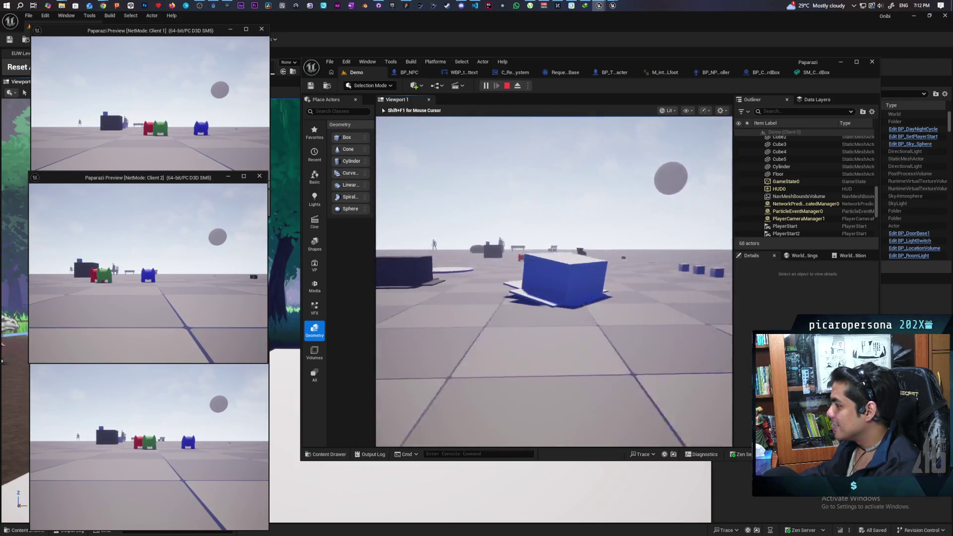
pyautogui.press('a')
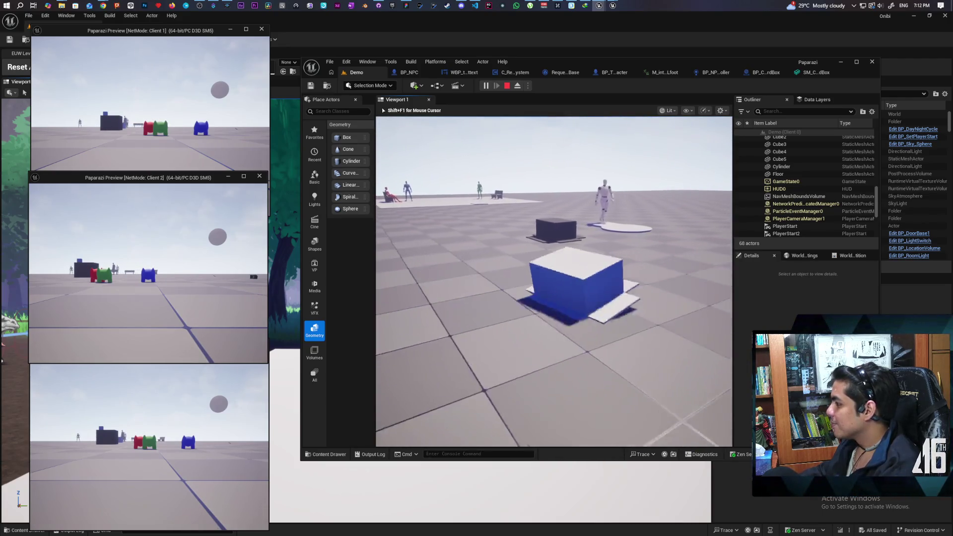
pyautogui.press('a')
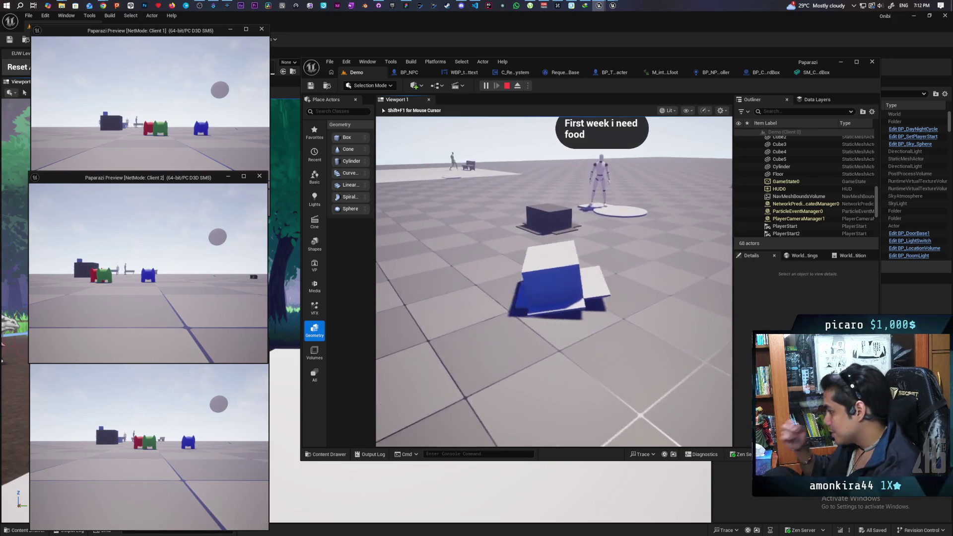
pyautogui.press('a')
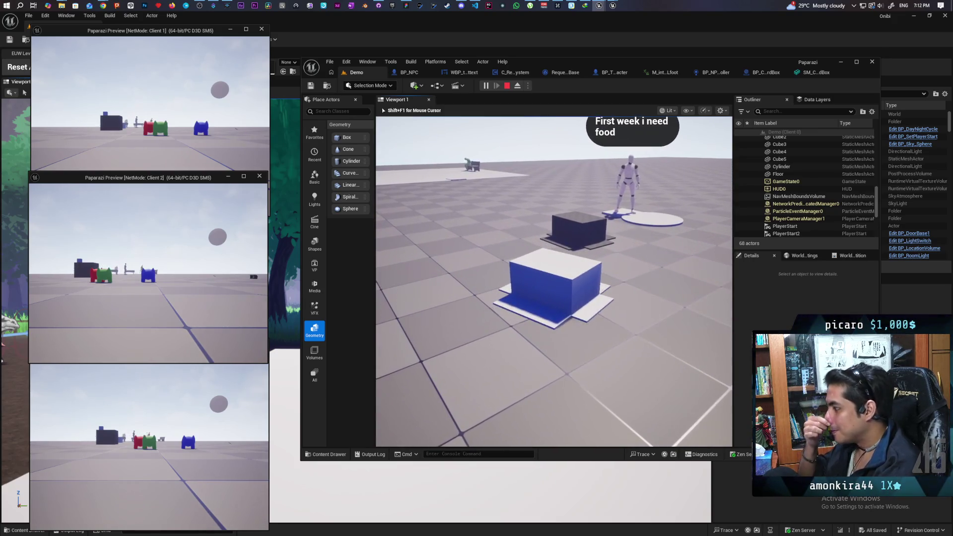
pyautogui.press('a')
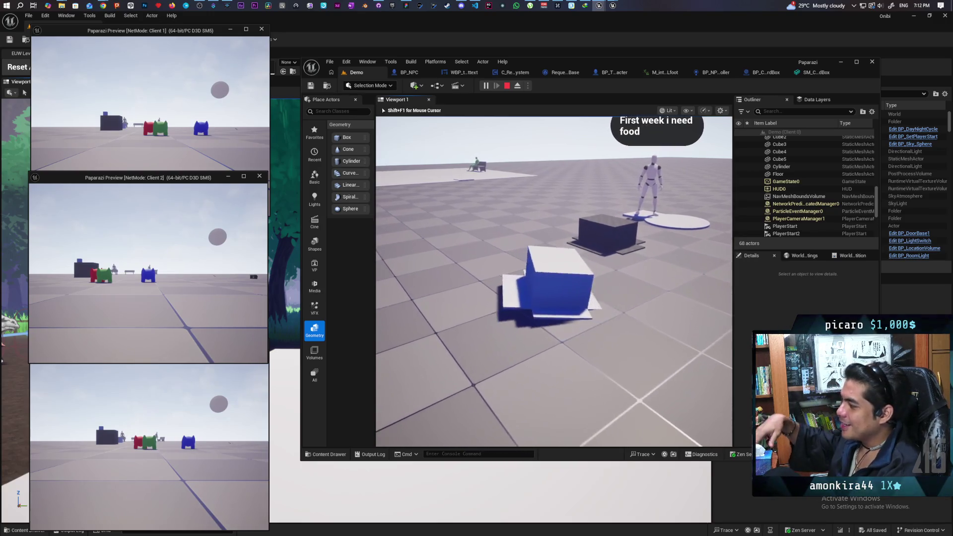
pyautogui.press('d')
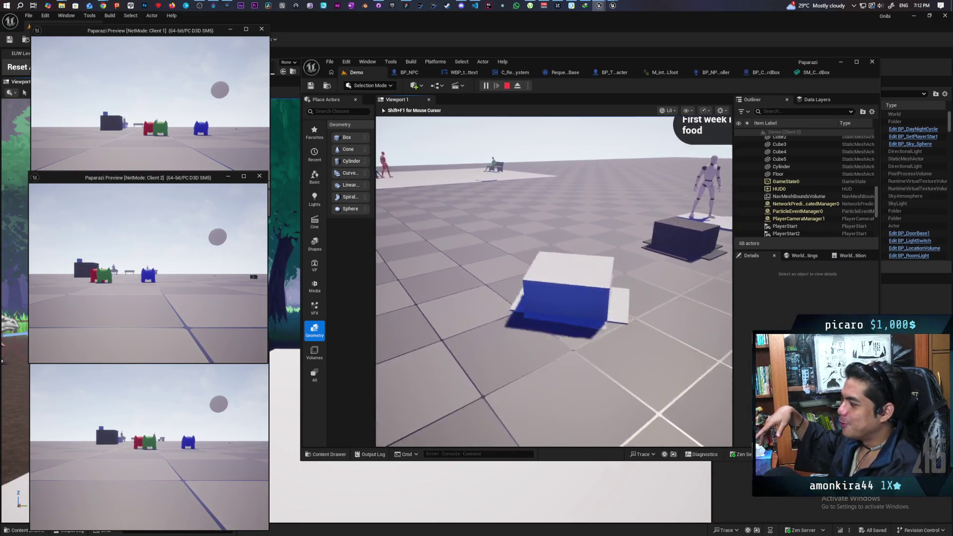
pyautogui.press('a')
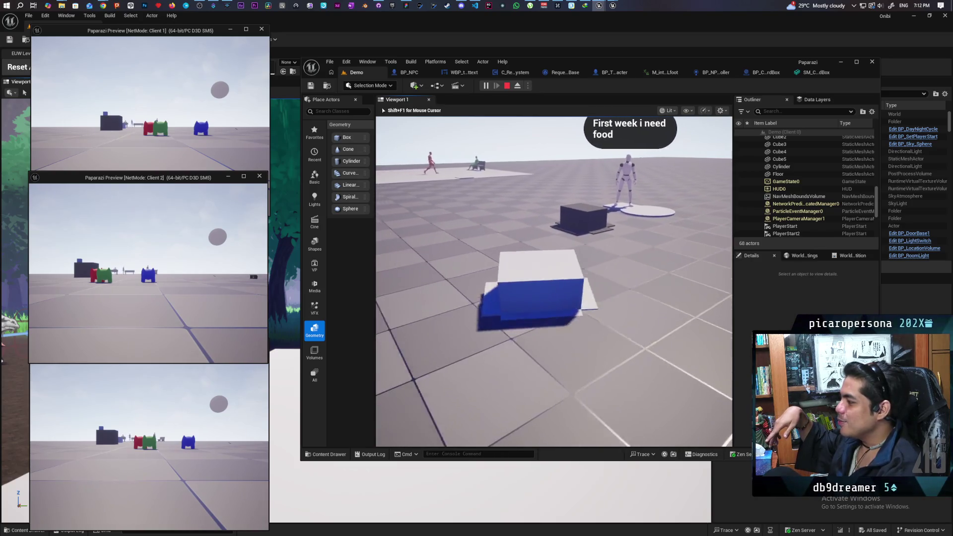
pyautogui.press('a')
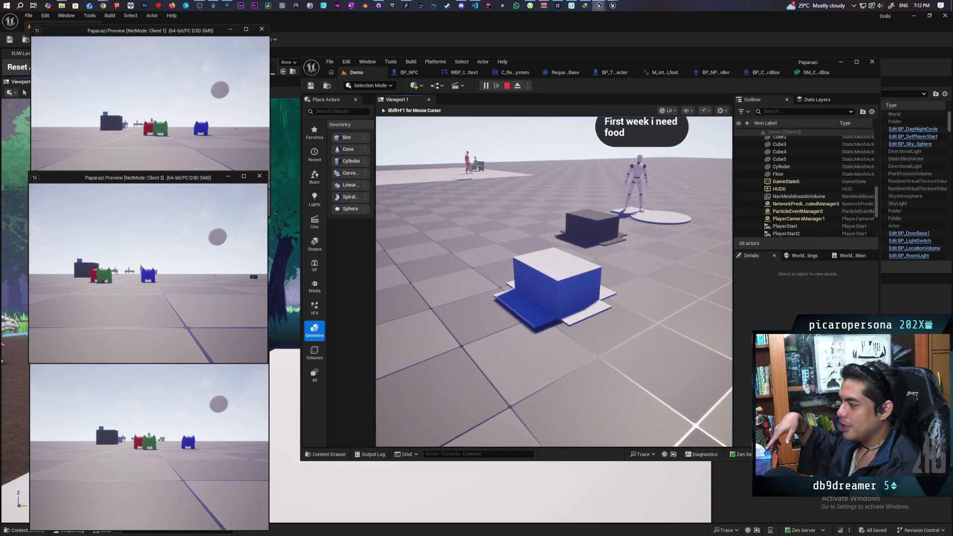
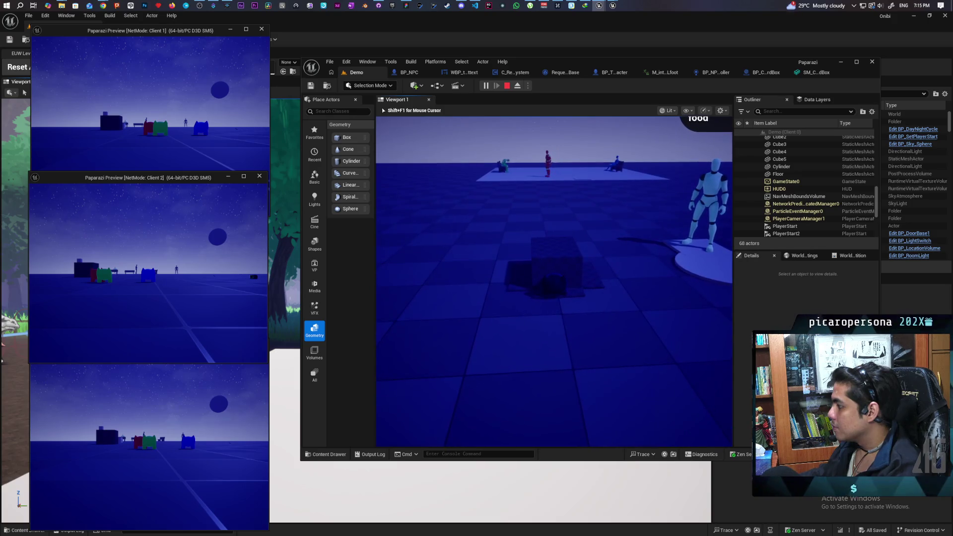
# Step: Stop the play session and delete the SM_CardboardBox actor from the Demo level
pyautogui.press('Escape')
pyautogui.moveTo(453, 295); pyautogui.dragTo(453, 295)
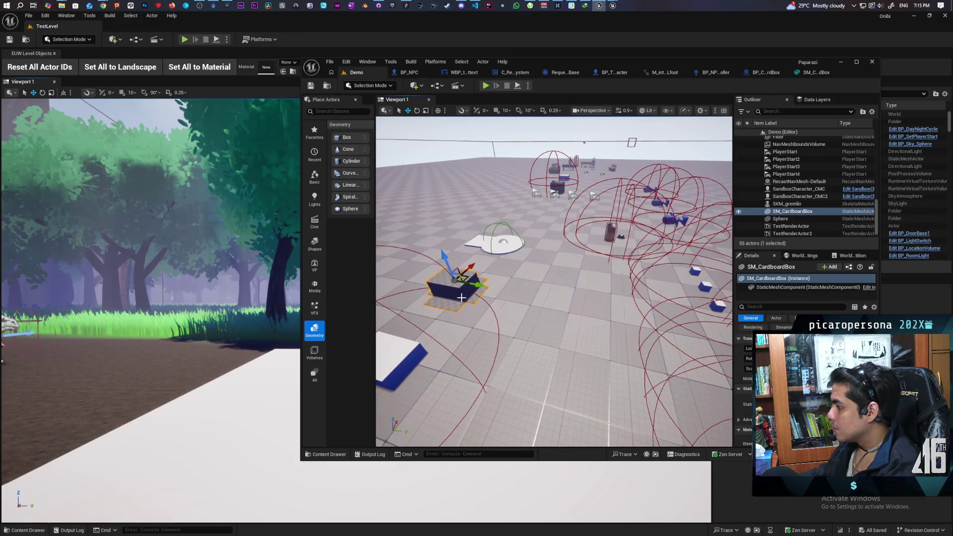
pyautogui.press('Delete')
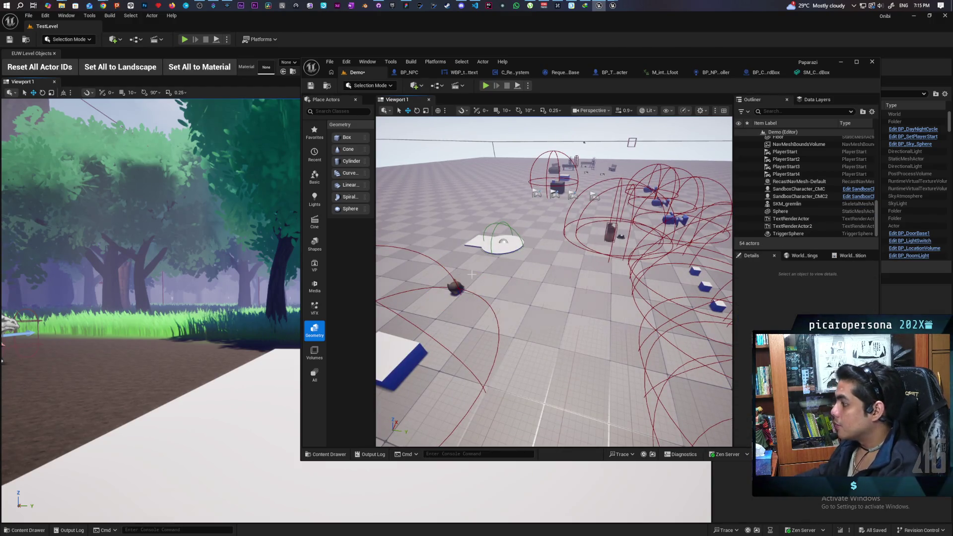
# Step: Delete the SKM_gremlin actor from the Demo level
pyautogui.moveTo(455, 287); pyautogui.dragTo(458, 287)
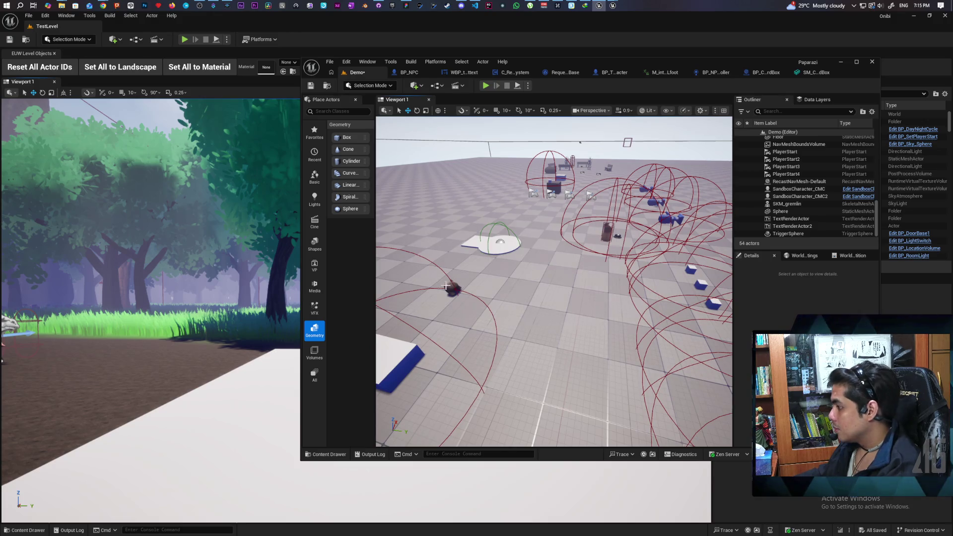
pyautogui.click(449, 288)
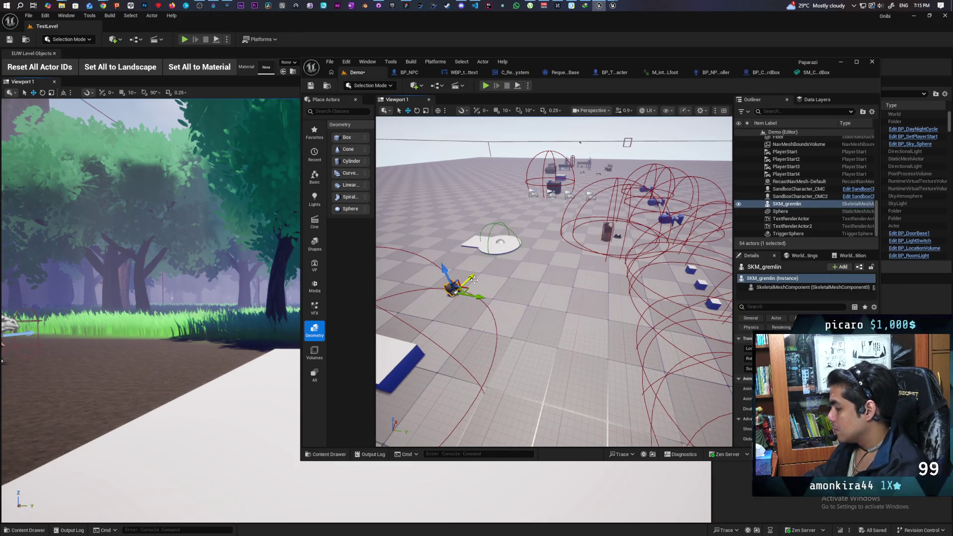
pyautogui.press('Delete')
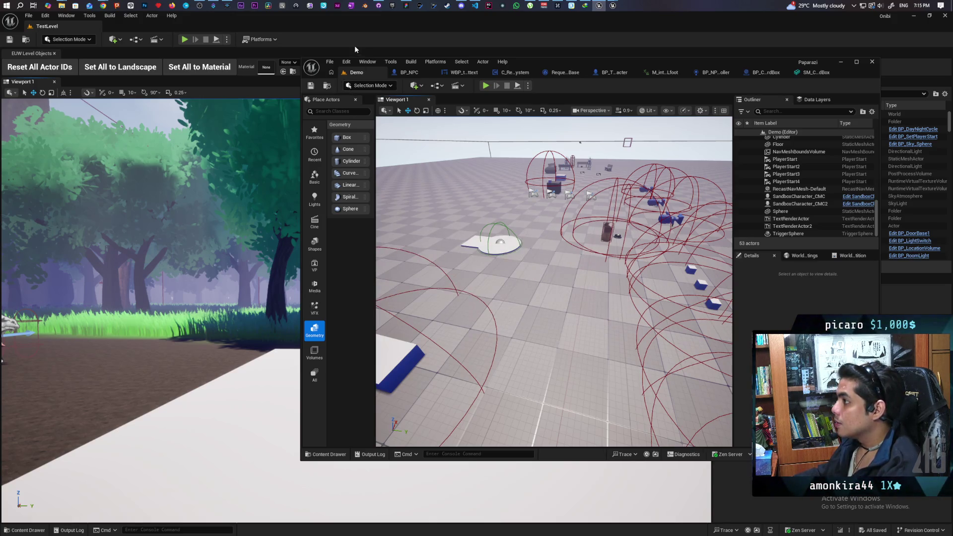
pyautogui.click(378, 6)
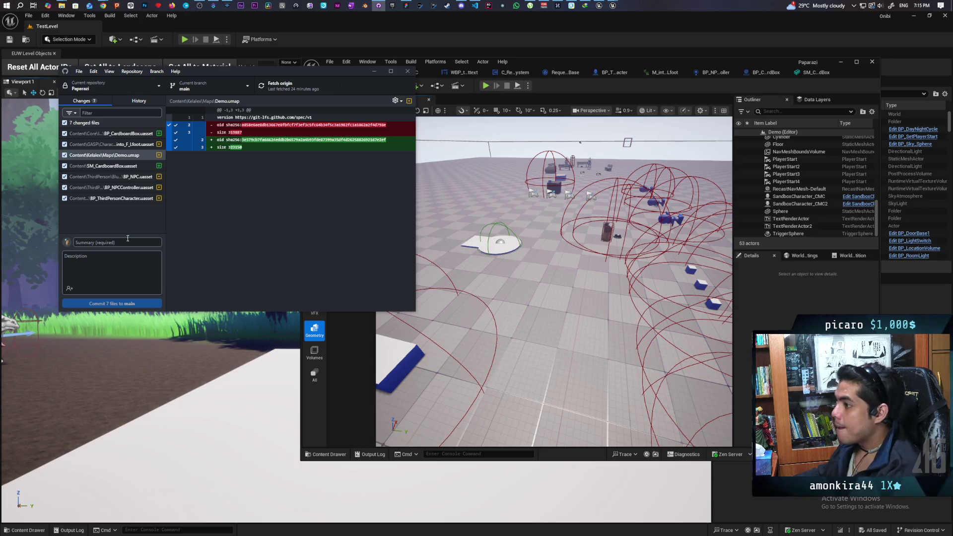
# Step: Commit the 7 changed files as 'added prototype cardboard box', push to origin, then switch to YouTube
pyautogui.write('adde')
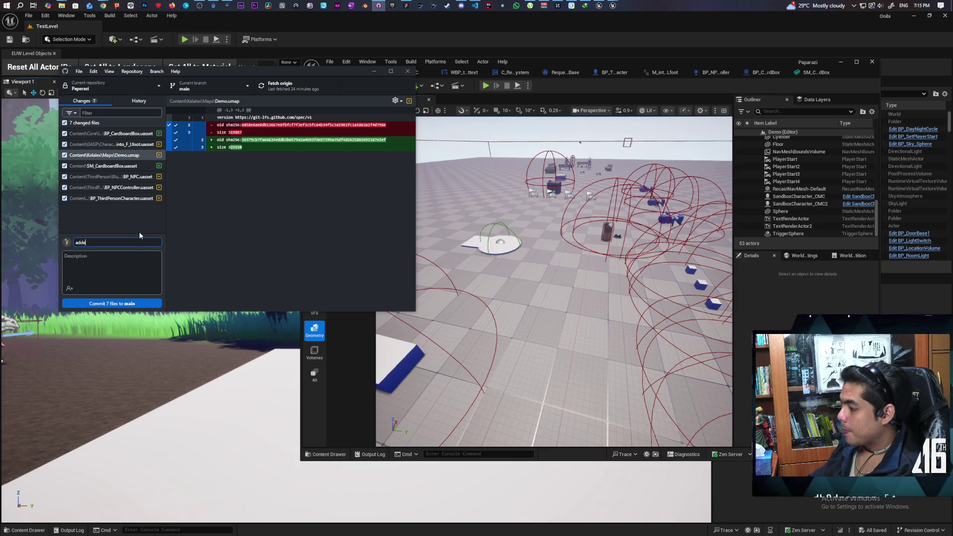
pyautogui.write('d prototype card')
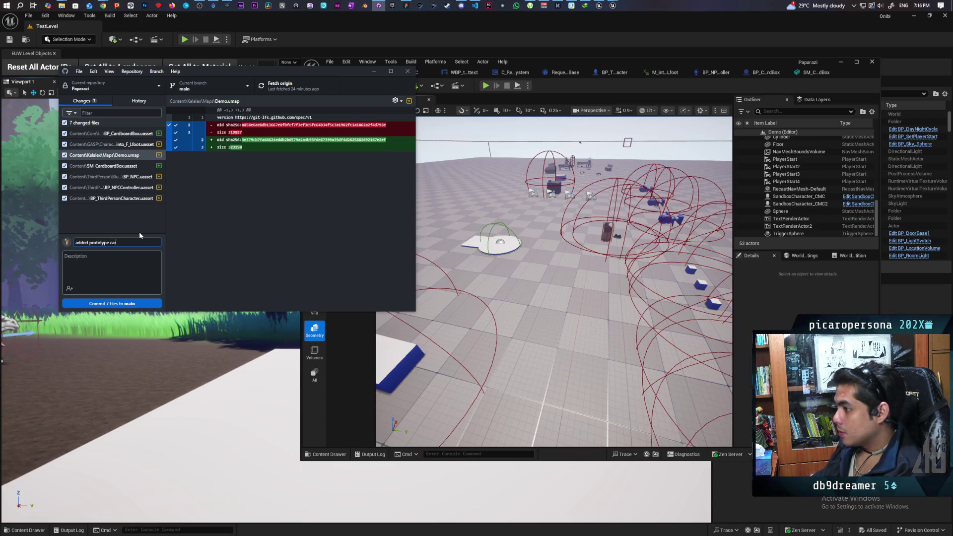
pyautogui.write('board box')
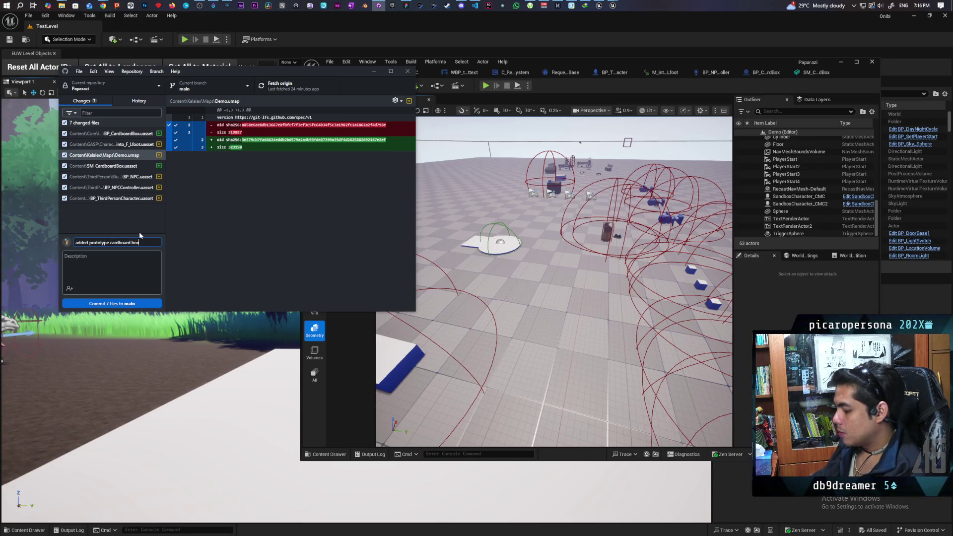
pyautogui.click(145, 305)
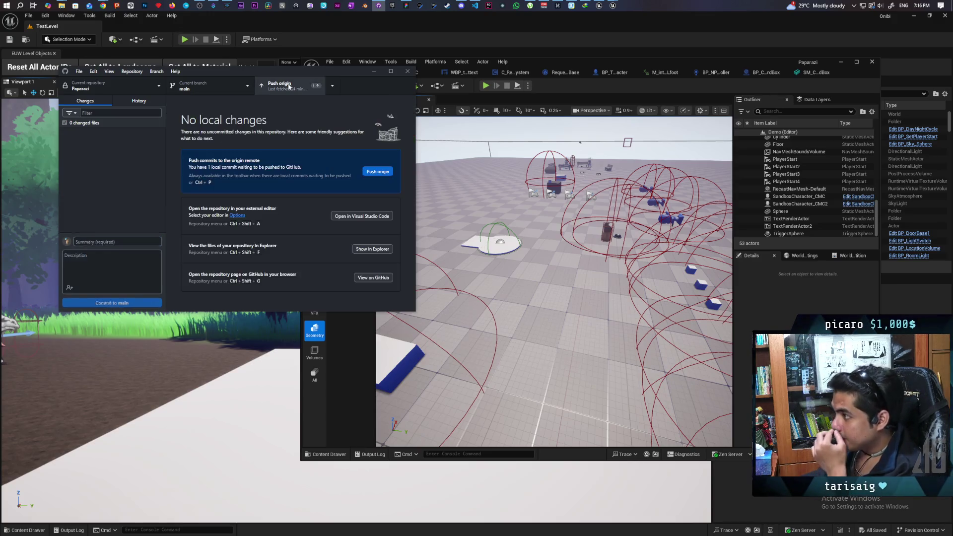
pyautogui.click(287, 92)
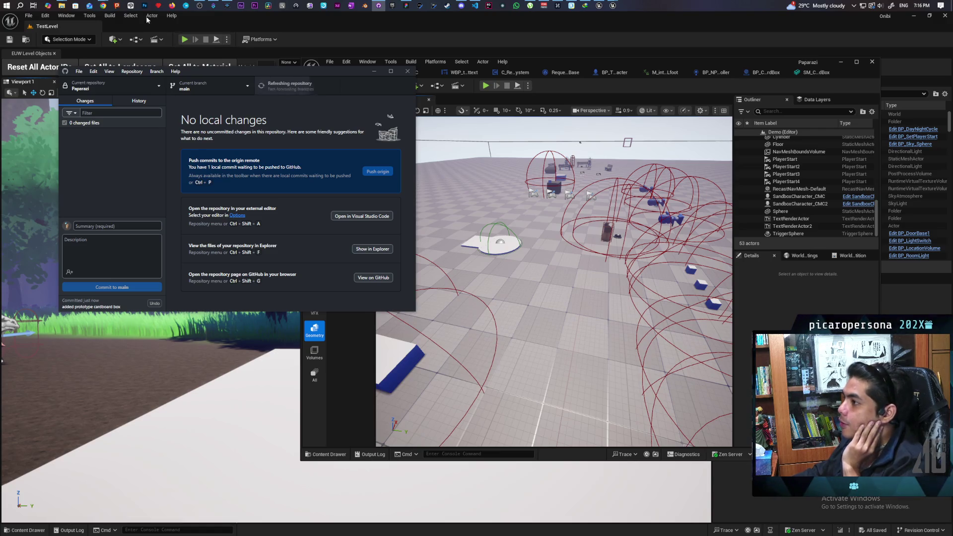
pyautogui.moveTo(106, 6)
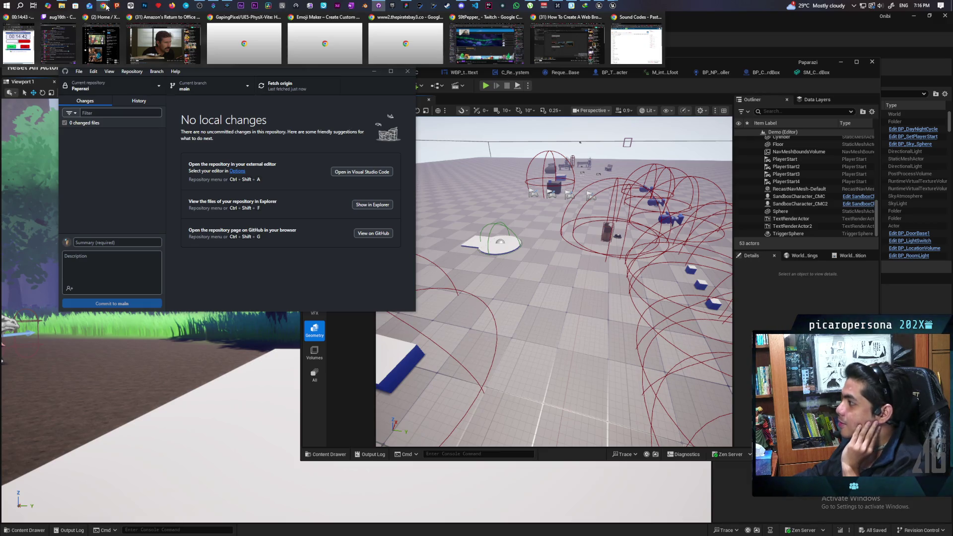
pyautogui.click(165, 46)
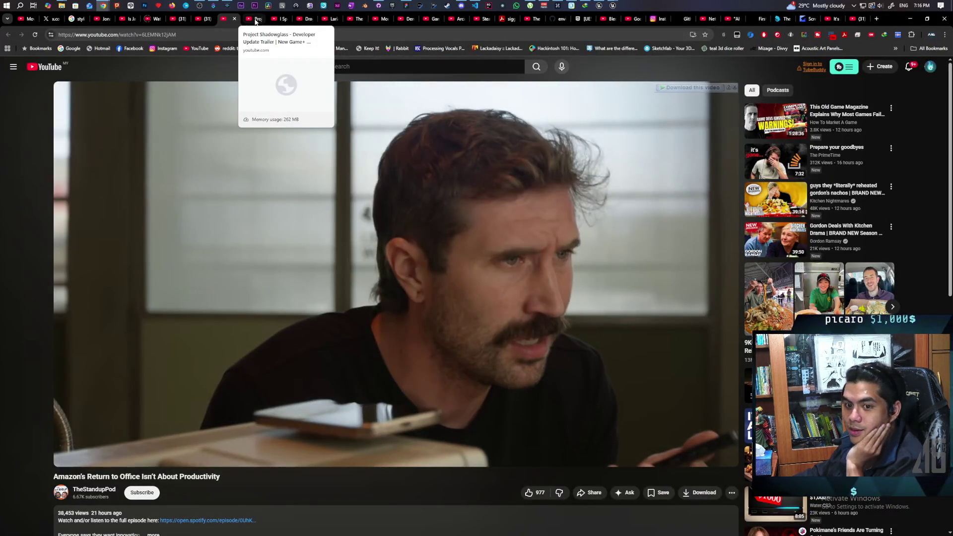
# Step: Jump to the last Chrome tab and watch Daily Dose of Pets' 'He Was On A Mission' video
pyautogui.hotkey('ctrl', '9')
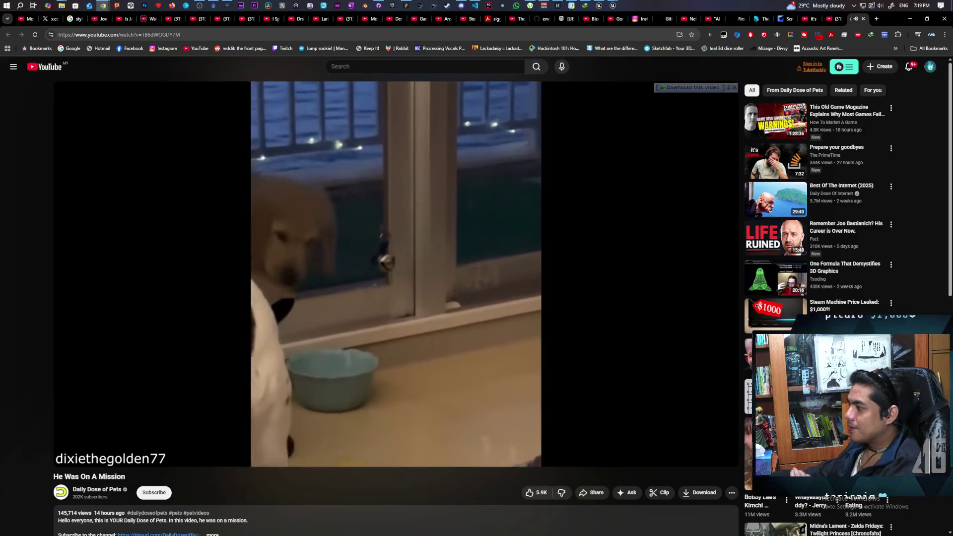
pyautogui.moveTo(103, 4)
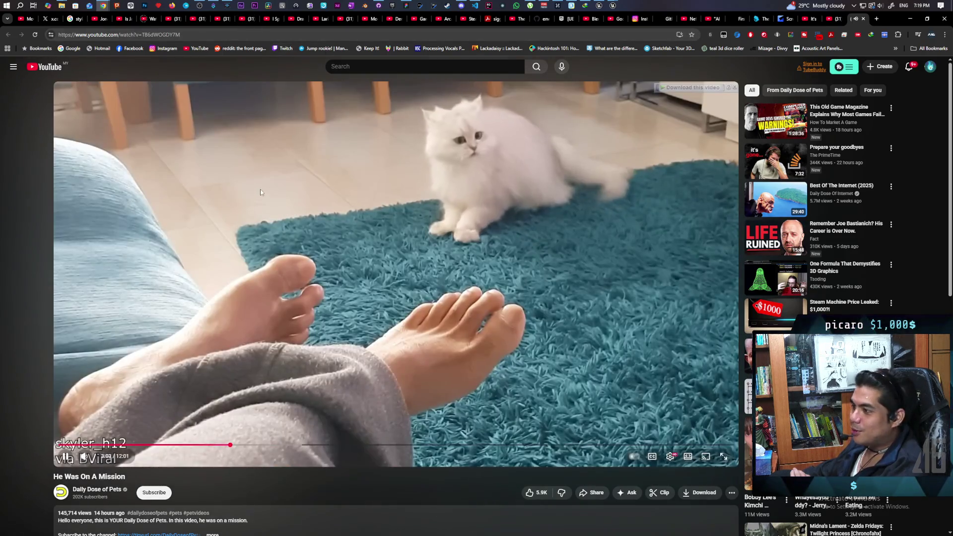
pyautogui.moveTo(201, 21)
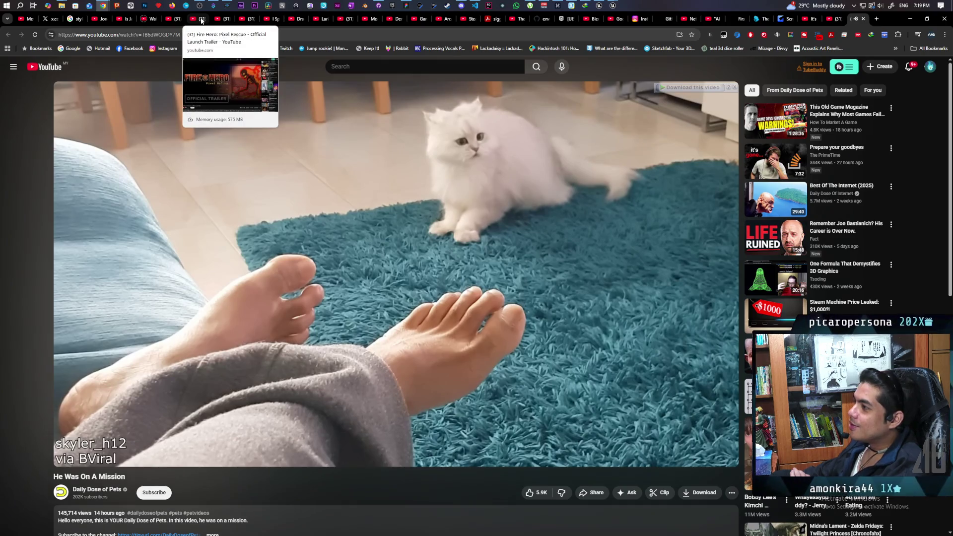
pyautogui.click(244, 18)
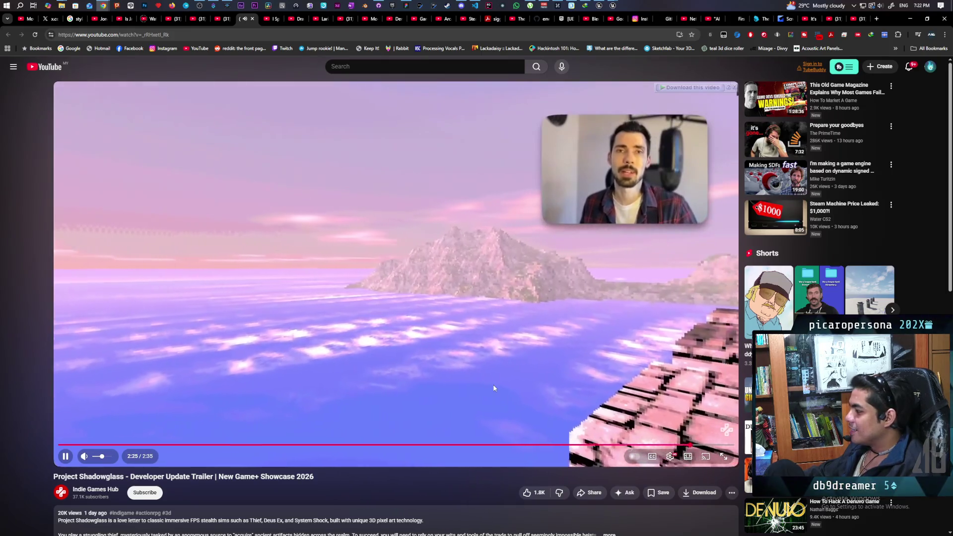
# Step: Play the Shadowglass trailer to its 'Demo Coming 2026' end card and pause it there
pyautogui.click(494, 387)
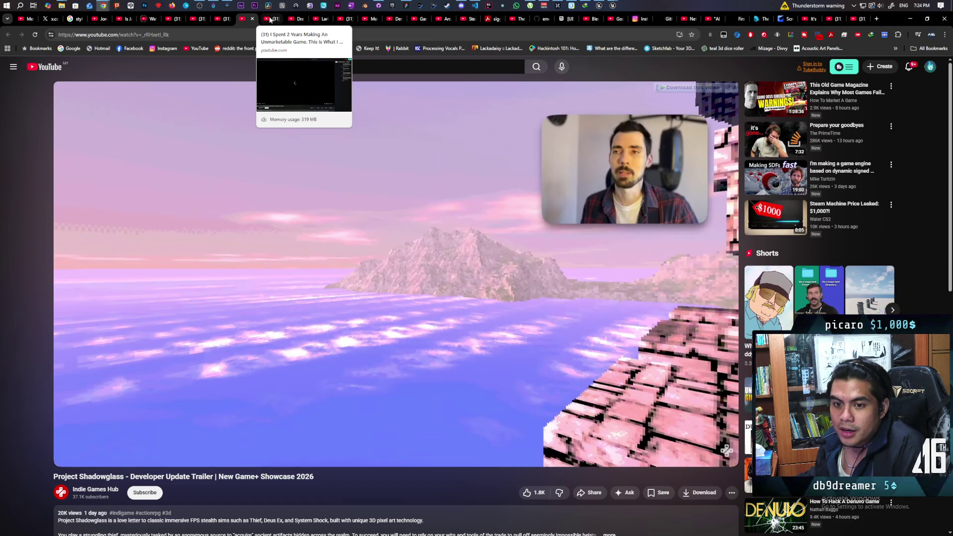
pyautogui.click(469, 276)
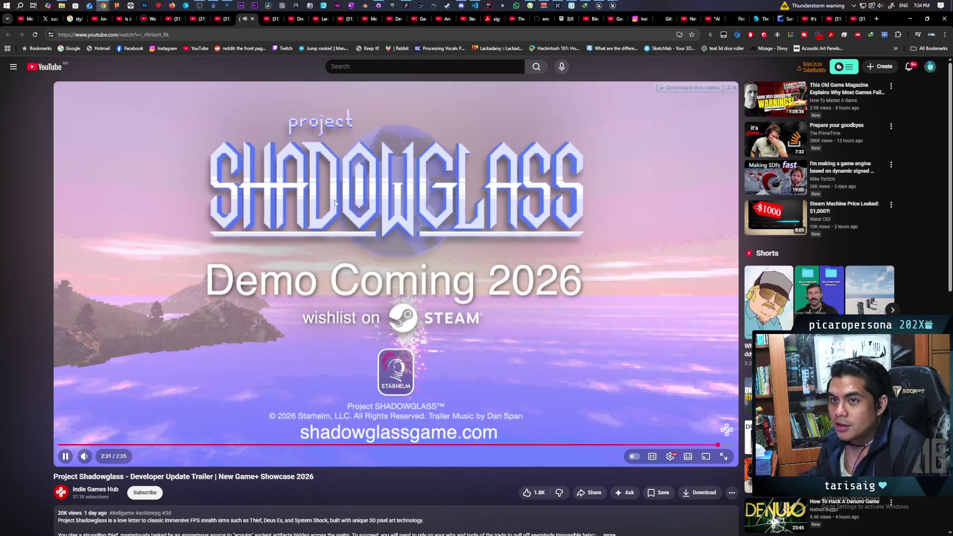
pyautogui.click(344, 186)
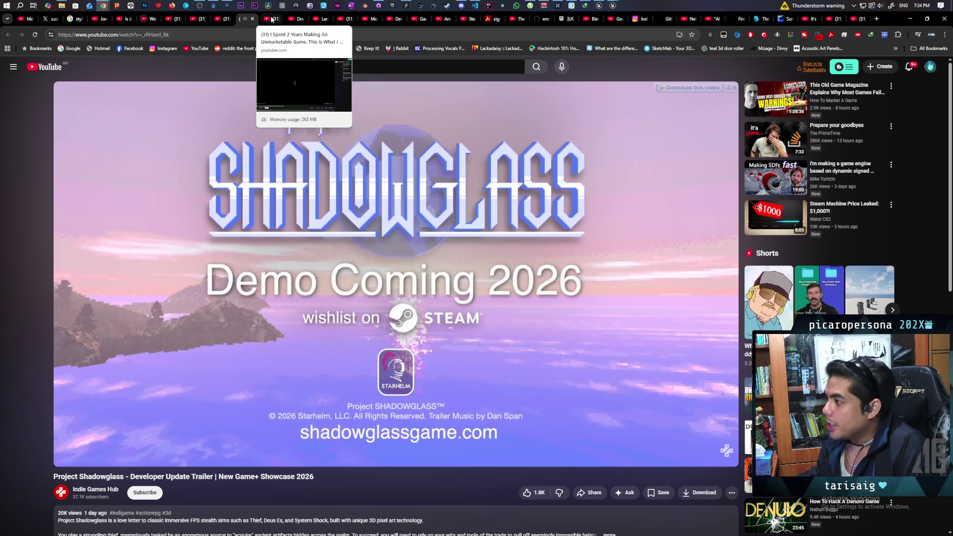
# Step: Switch to the 'I Spent 2 Years Making An Unmarketable Game' video and pause it at 0:28
pyautogui.click(272, 20)
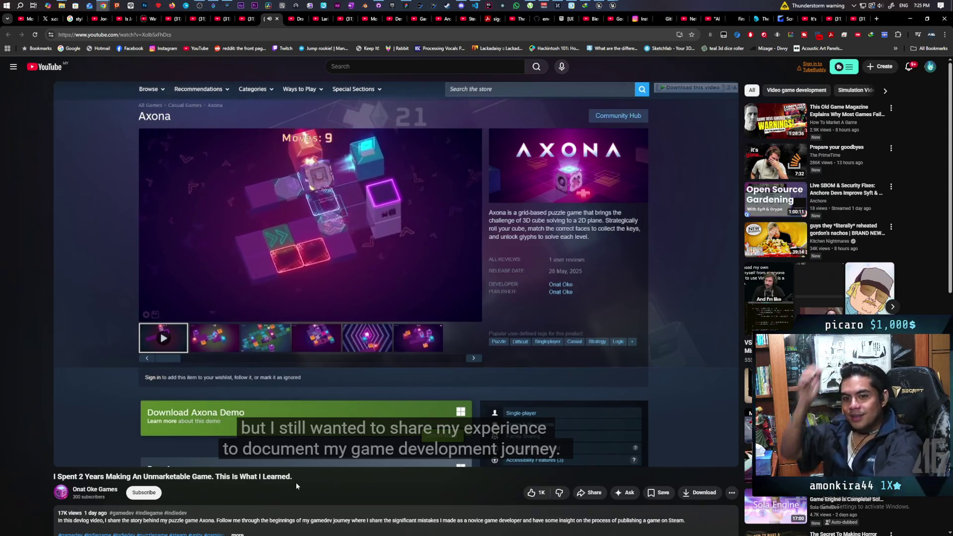
pyautogui.press('space')
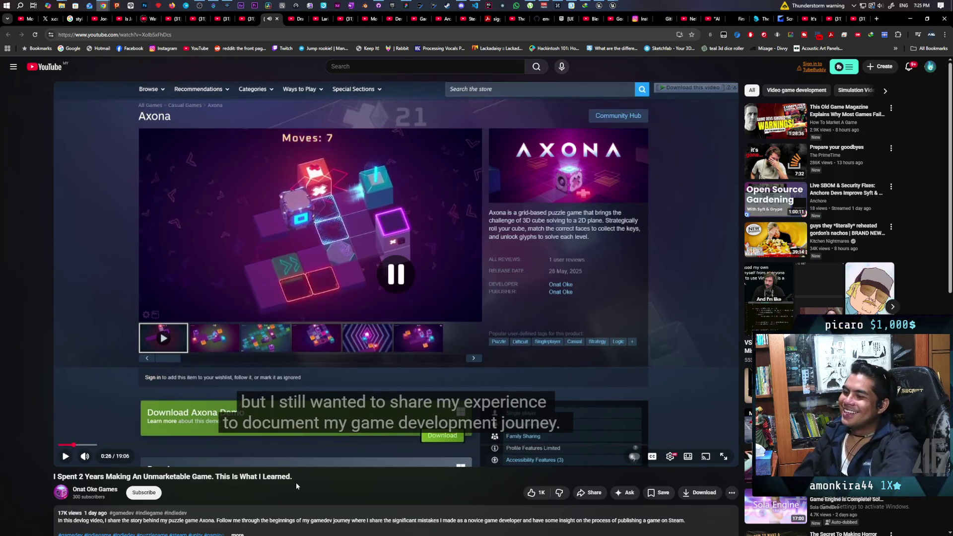